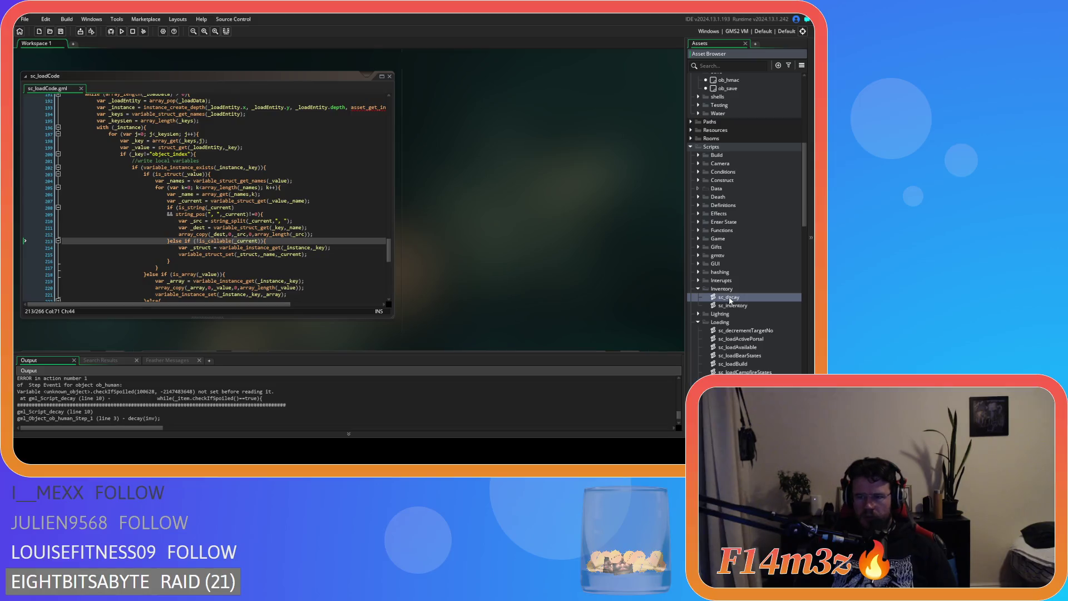
Put the caret on the while loop at line 10 of sc_decay, where the checkIfSpoiled error points.
{"action": "left_click", "coordinate": [113, 159]}
{"action": "mouse_move", "coordinate": [179, 162]}
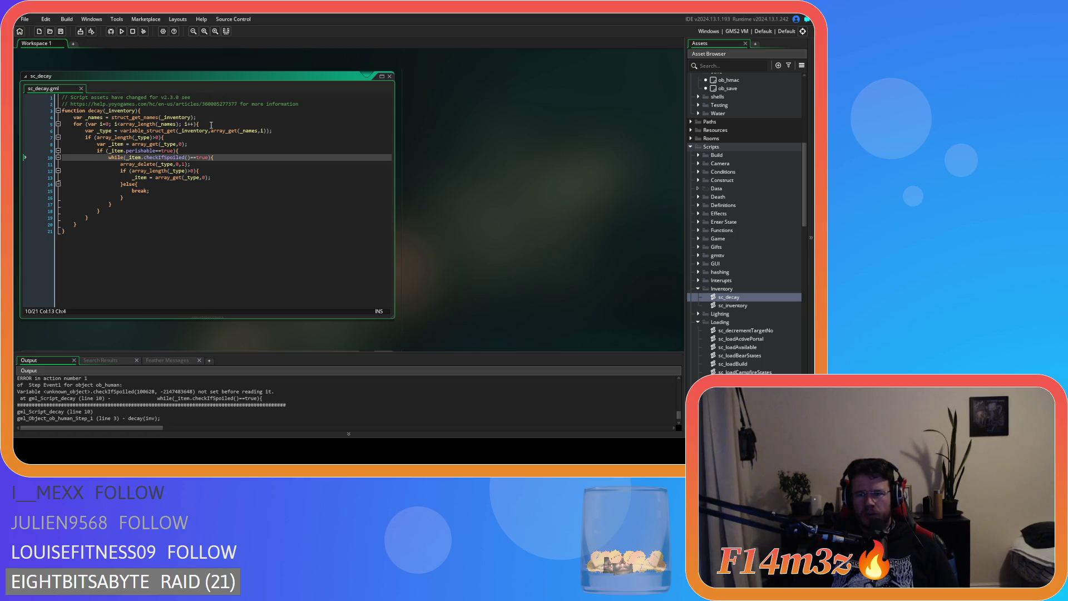
{"action": "left_click", "coordinate": [234, 160]}
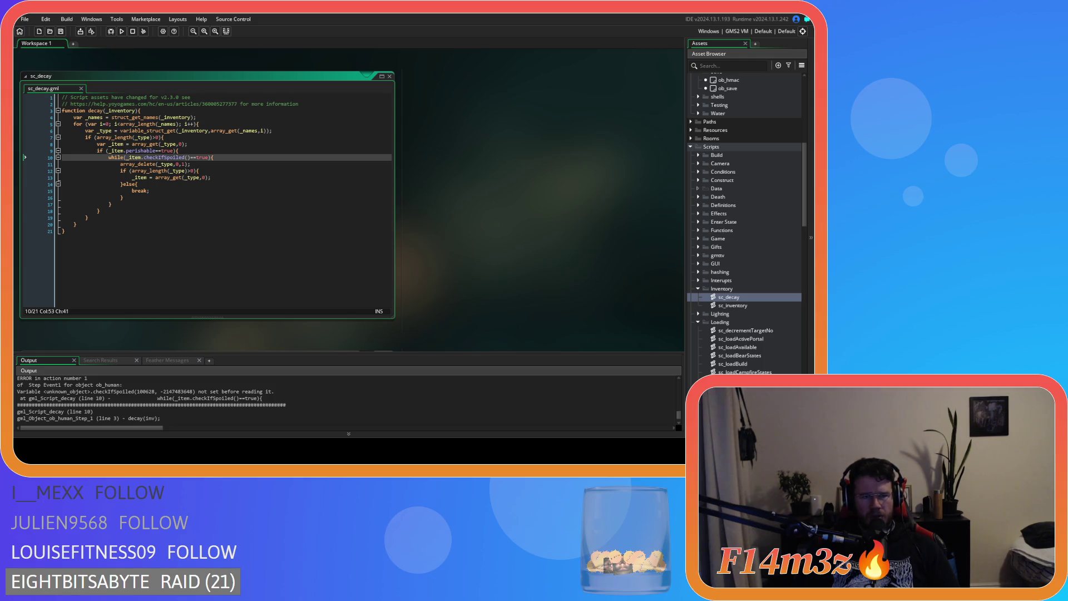
{"action": "scroll", "coordinate": [746, 223], "scroll_direction": "down", "scroll_amount": 2}
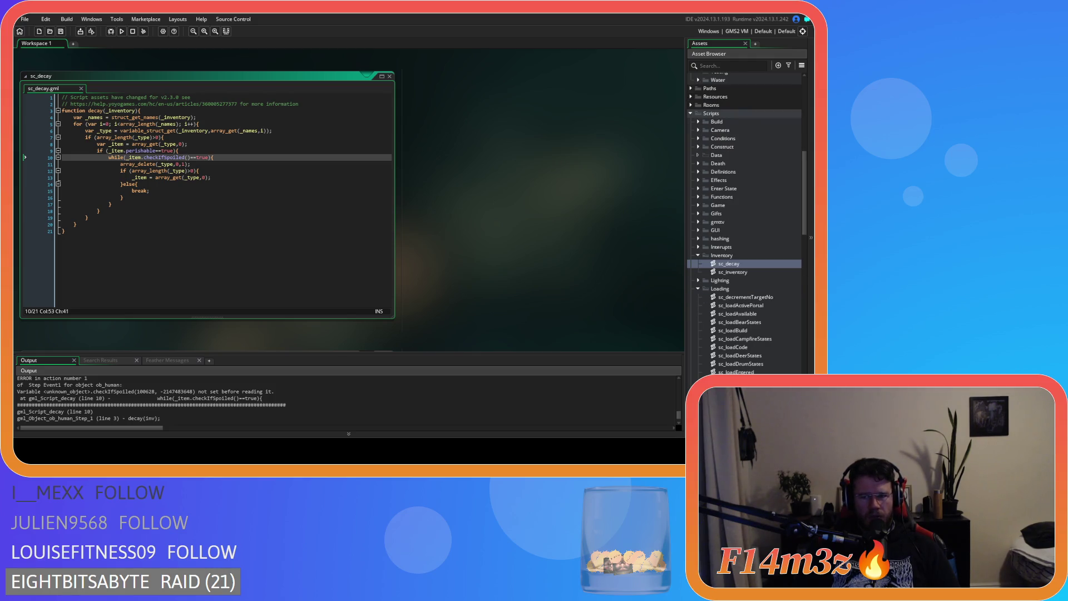
Open sc_loadCode from the Loading folder and go to the array_copy line near line 211.
{"action": "scroll", "coordinate": [745, 223], "scroll_direction": "down", "scroll_amount": 15}
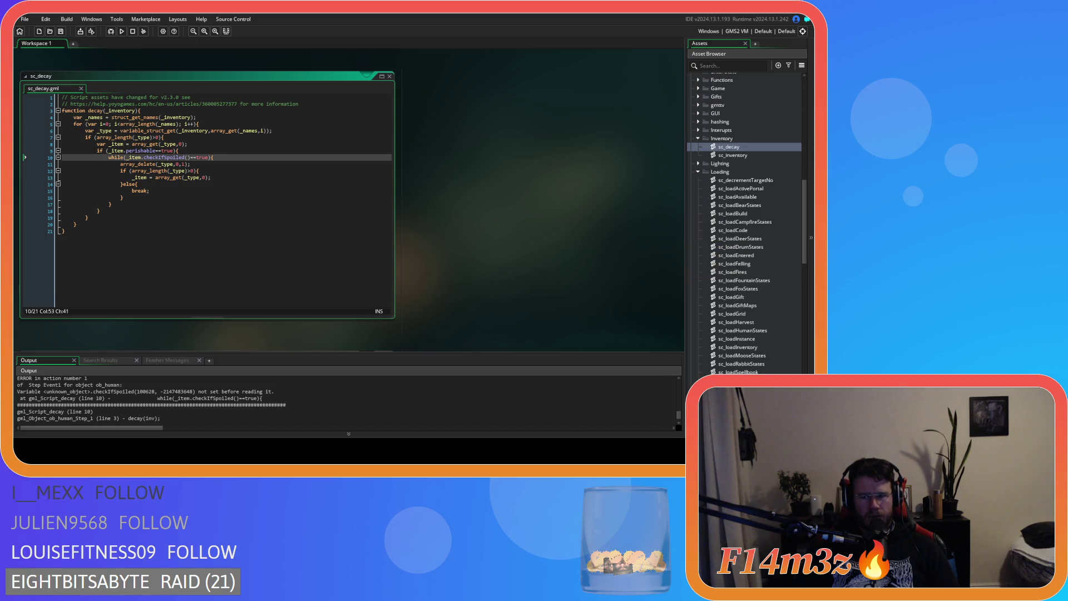
{"action": "scroll", "coordinate": [746, 223], "scroll_direction": "down", "scroll_amount": 3}
{"action": "scroll", "coordinate": [746, 223], "scroll_direction": "up", "scroll_amount": 9}
{"action": "scroll", "coordinate": [746, 223], "scroll_direction": "down", "scroll_amount": 3}
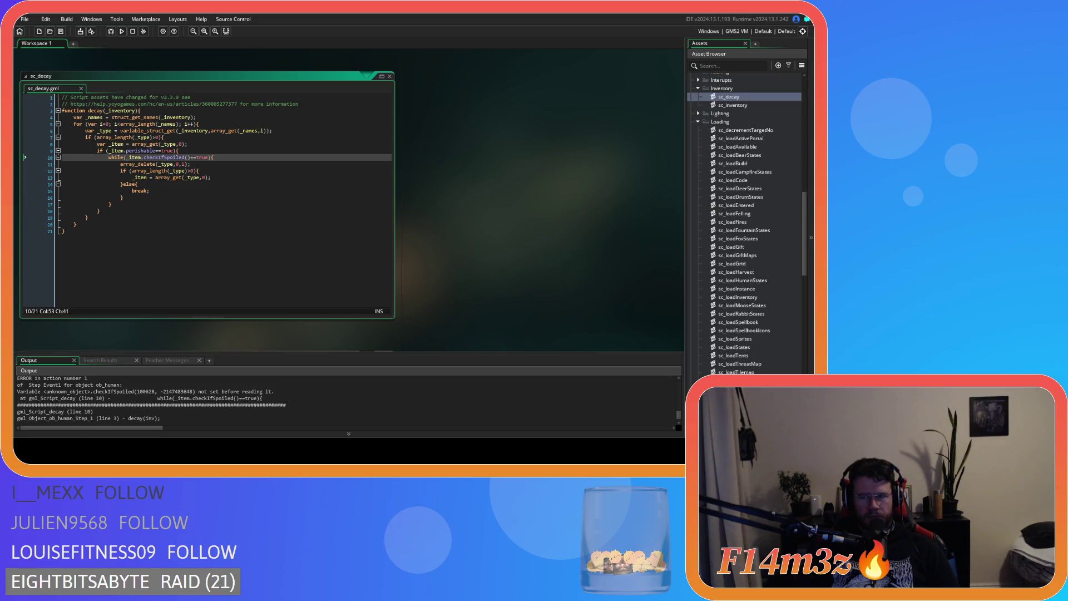
{"action": "double_click", "coordinate": [733, 180]}
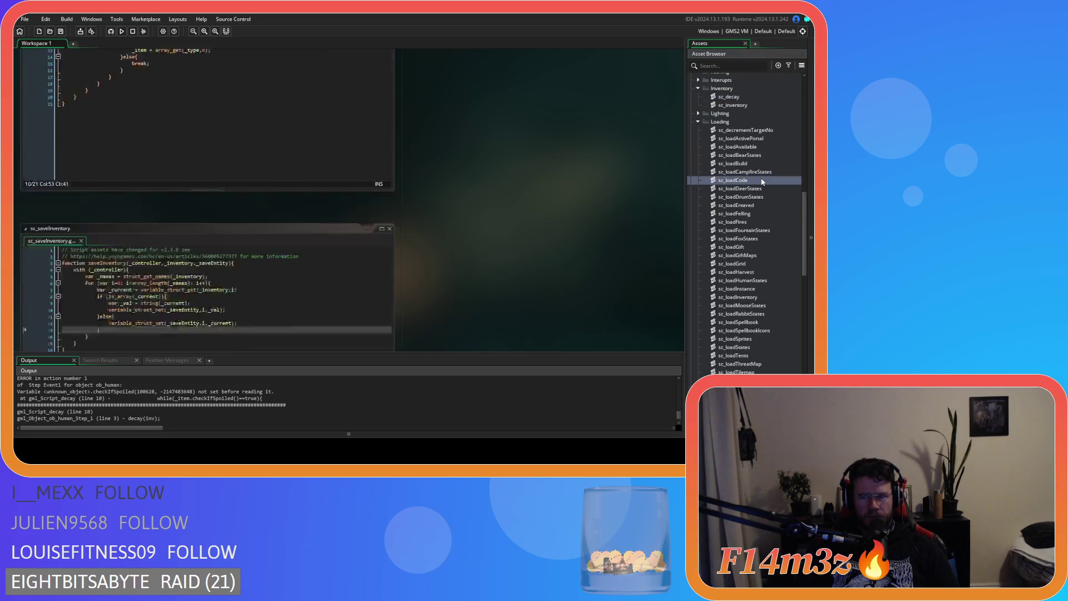
{"action": "left_click", "coordinate": [304, 207]}
{"action": "left_click", "coordinate": [325, 228]}
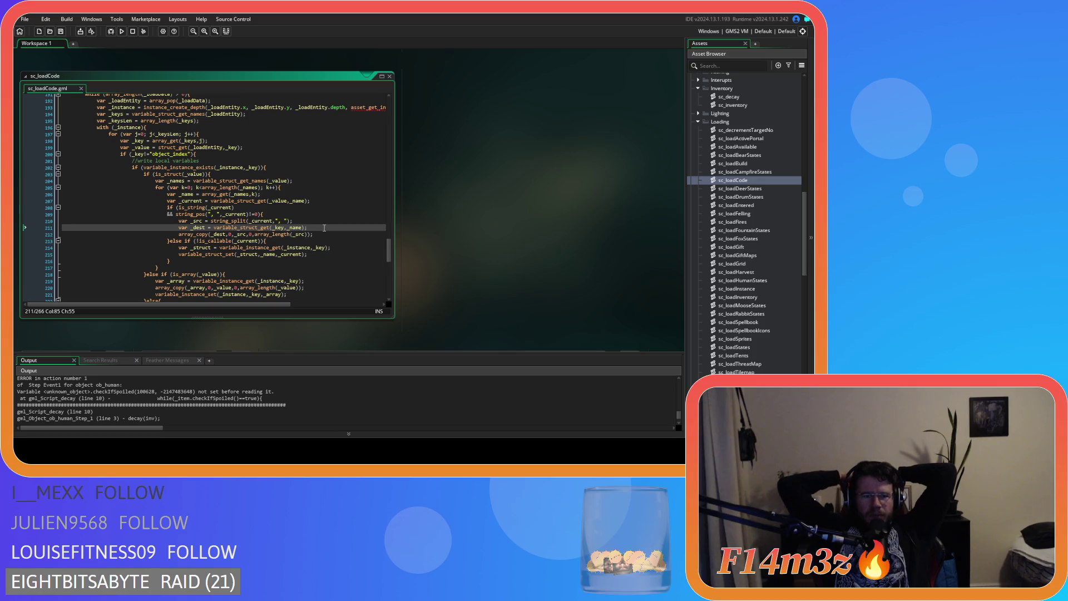
{"action": "left_click", "coordinate": [217, 221]}
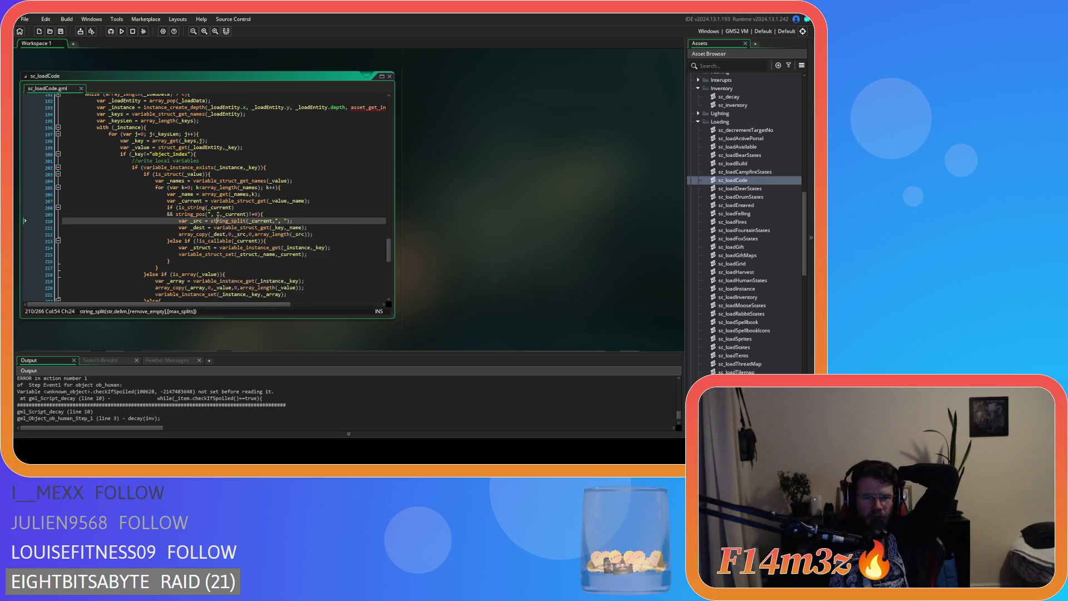
{"action": "left_click", "coordinate": [279, 214]}
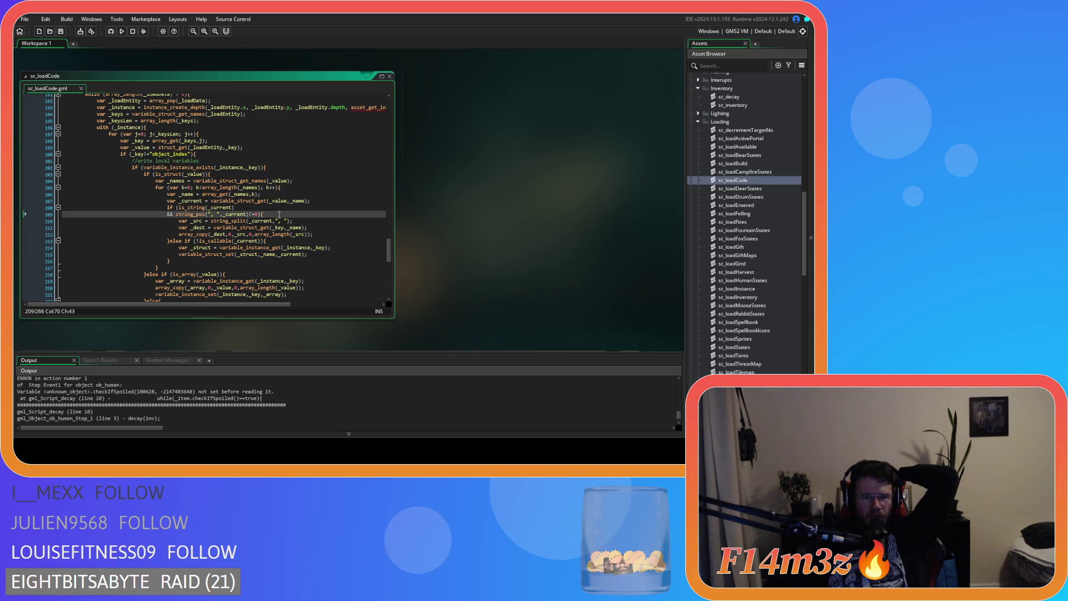
{"action": "mouse_move", "coordinate": [176, 256]}
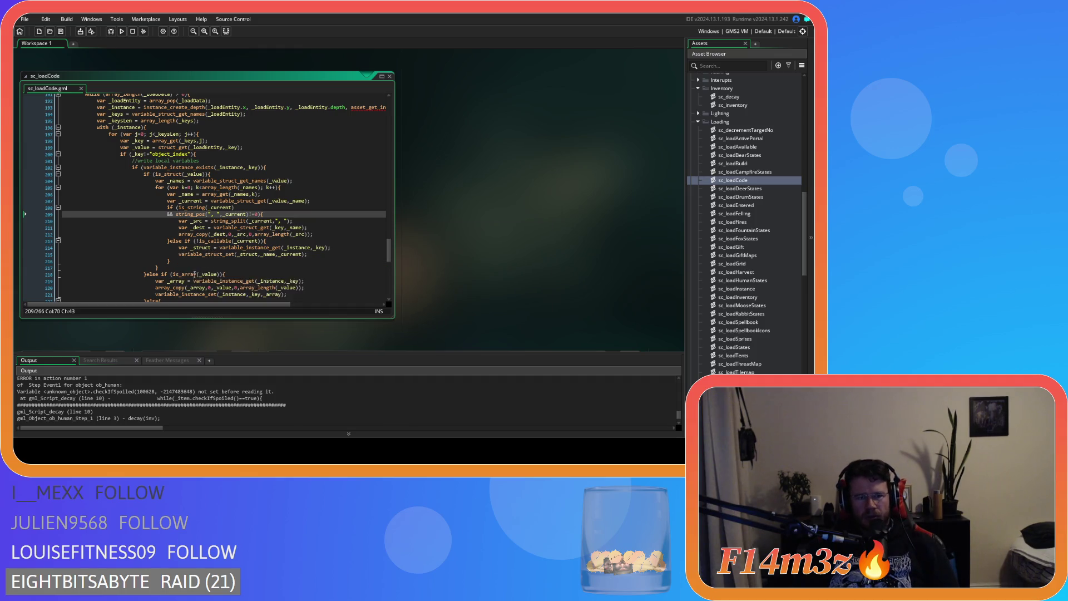
{"action": "mouse_move", "coordinate": [320, 254]}
{"action": "left_mouse_down"}
{"action": "mouse_move", "coordinate": [178, 248]}
{"action": "mouse_move", "coordinate": [169, 210]}
{"action": "left_mouse_up"}
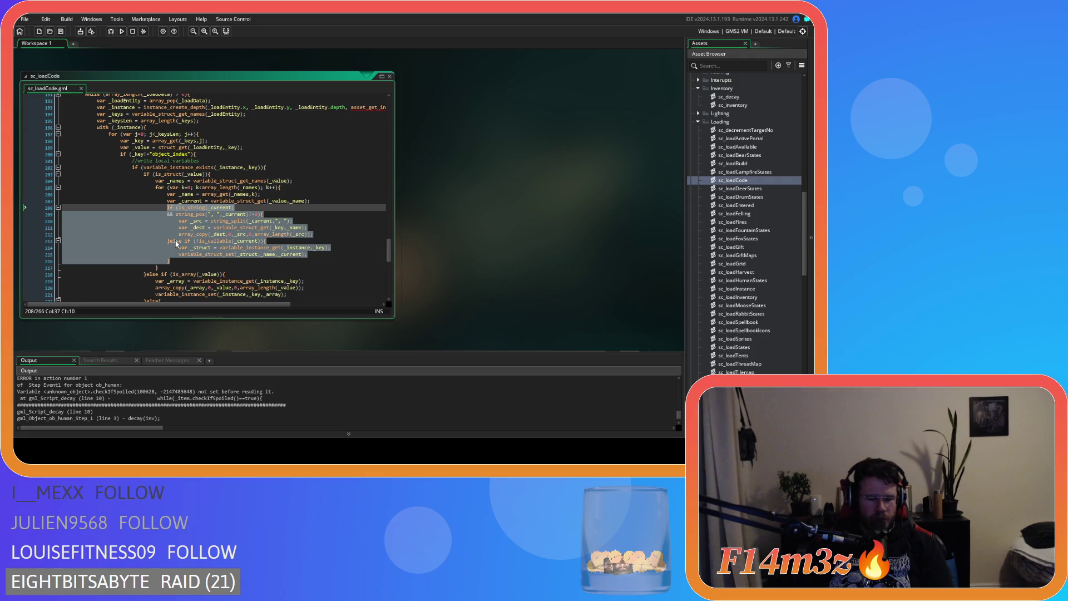
Comment out the string/callable branches, use variable_struct_set(_struct, _name, _current) instead, save and run.
{"action": "key", "text": "ctrl+k"}
{"action": "left_click", "coordinate": [267, 218]}
{"action": "left_click", "coordinate": [321, 201]}
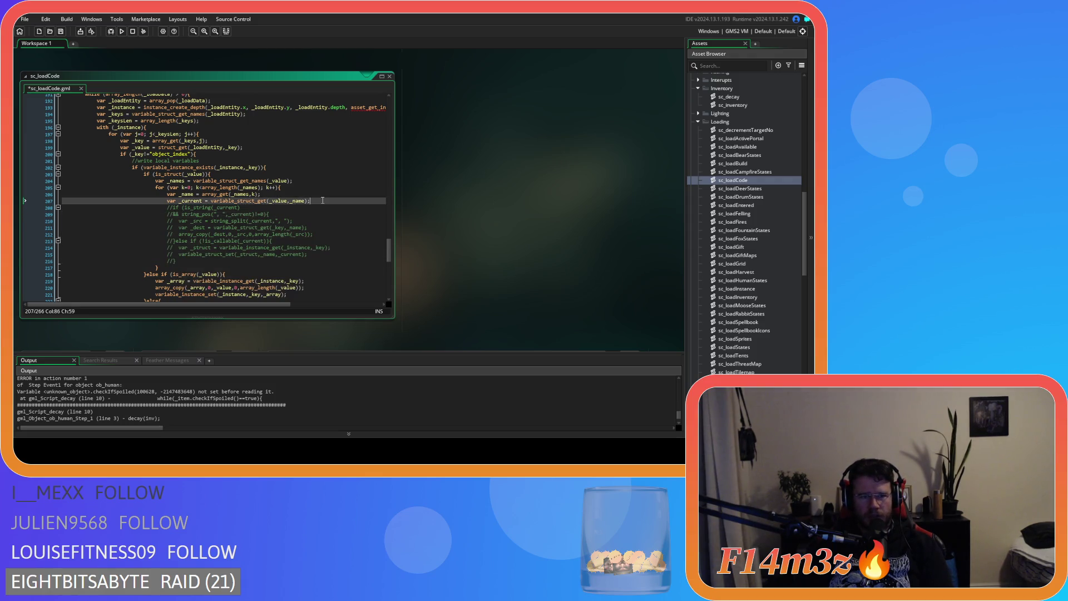
{"action": "key", "text": "Return"}
{"action": "type", "text": "var _struct = variable_instance_get(_instance,_key); \t\t\t\t\t\t\t\t\t\tvariable_struct_set(_struct,_name,_current);"}
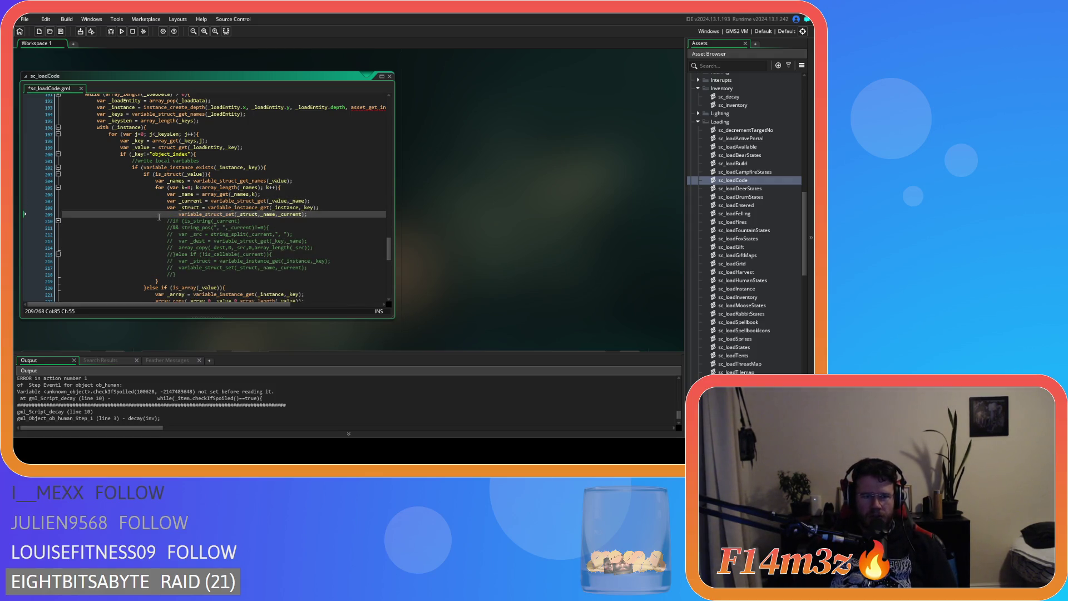
{"action": "left_click", "coordinate": [168, 215]}
{"action": "key", "text": "BackSpace"}
{"action": "key", "text": "ctrl+s"}
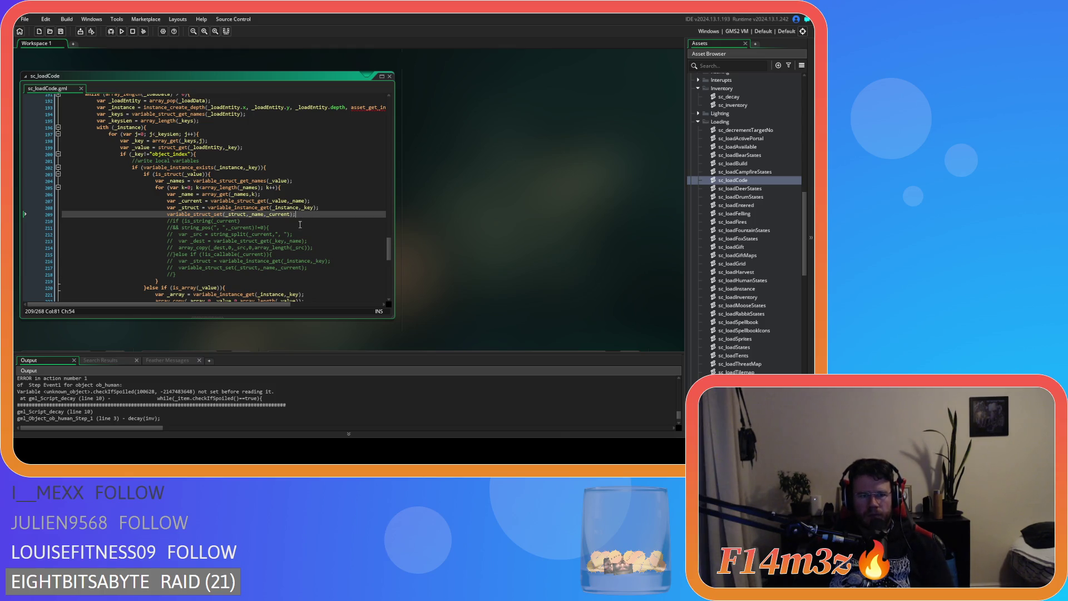
{"action": "key", "text": "F5"}
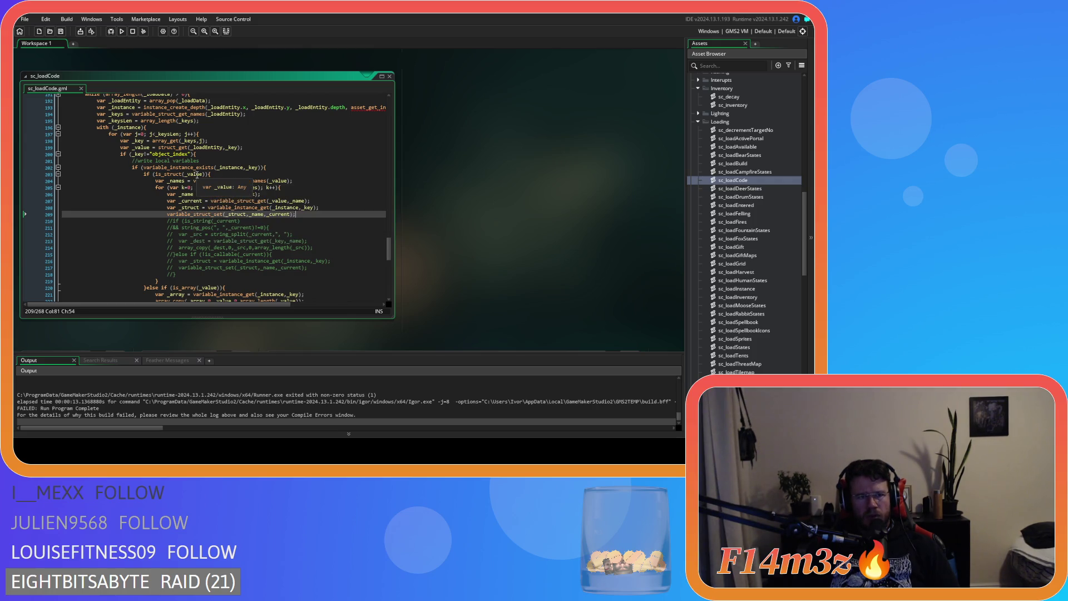
Review the struct loop in sc_loadCode and put the caret at the end of line 207.
{"action": "mouse_move", "coordinate": [171, 147]}
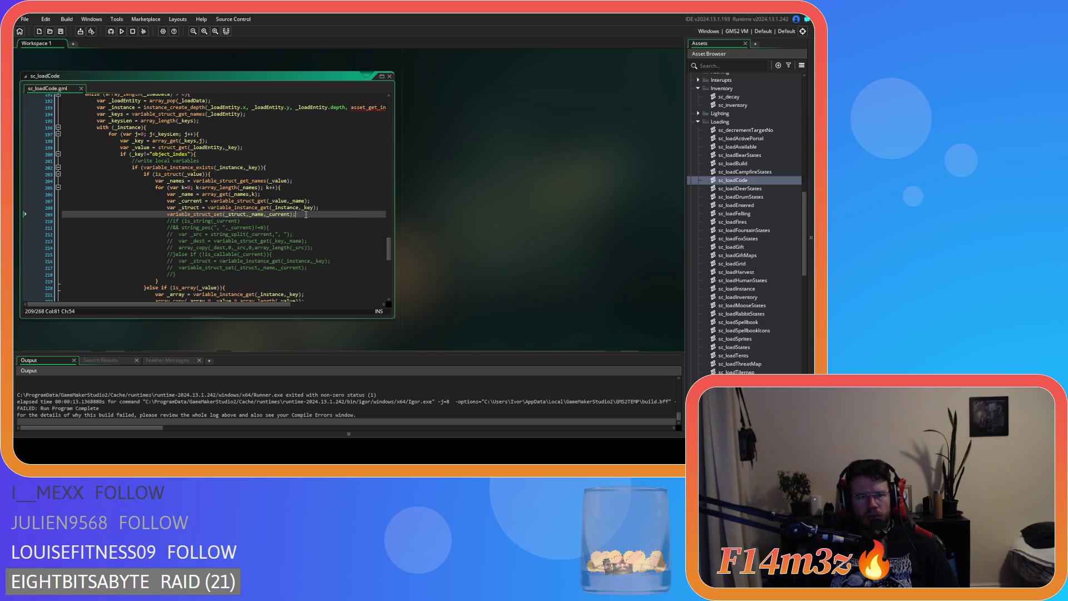
{"action": "mouse_move", "coordinate": [193, 166]}
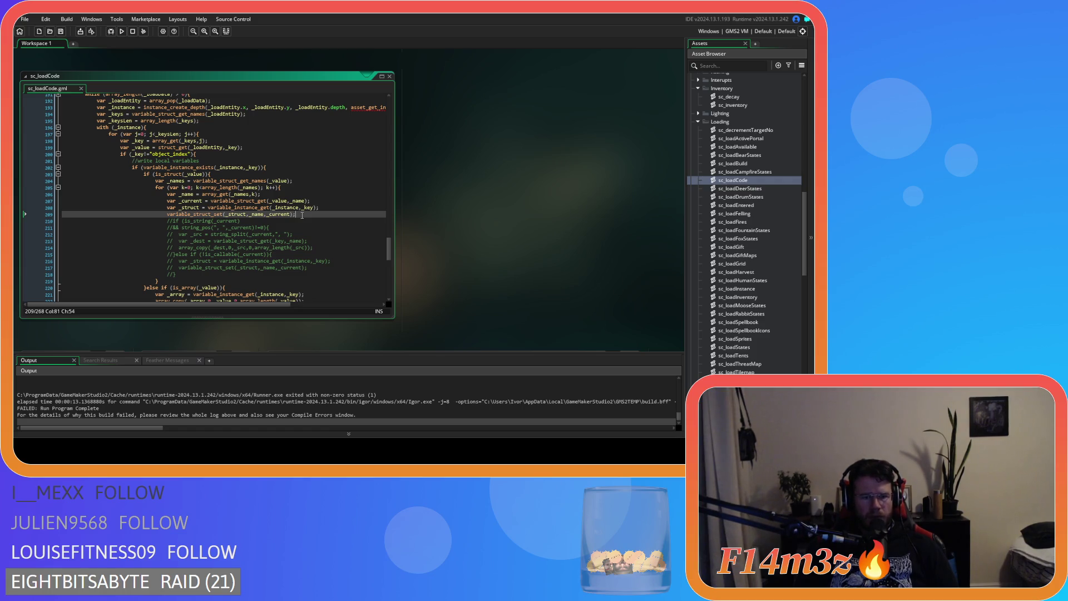
{"action": "scroll", "coordinate": [210, 382], "scroll_direction": "up", "scroll_amount": 5}
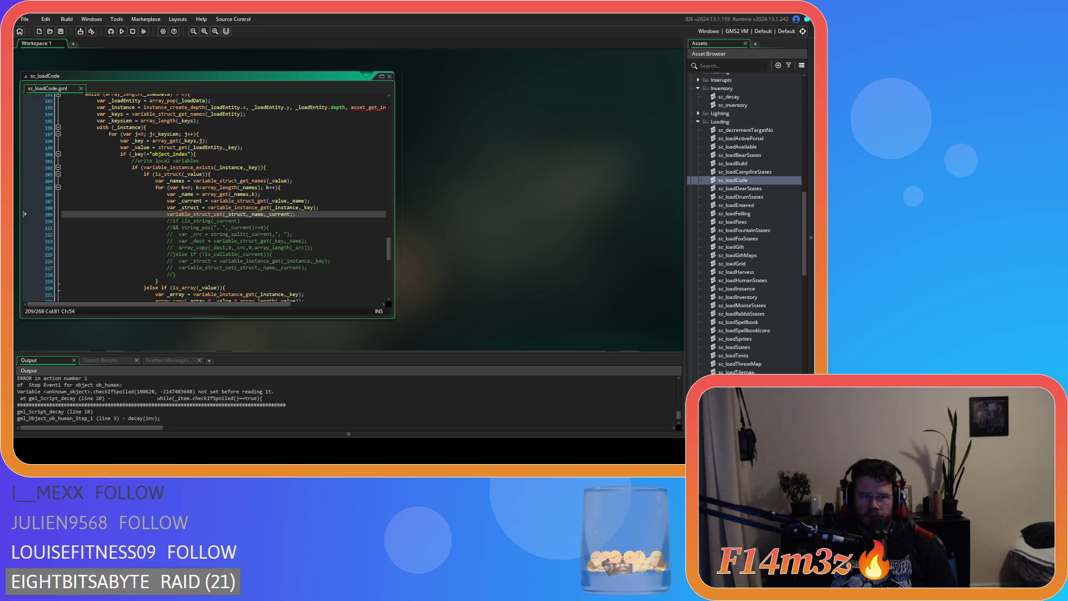
{"action": "left_click", "coordinate": [331, 209]}
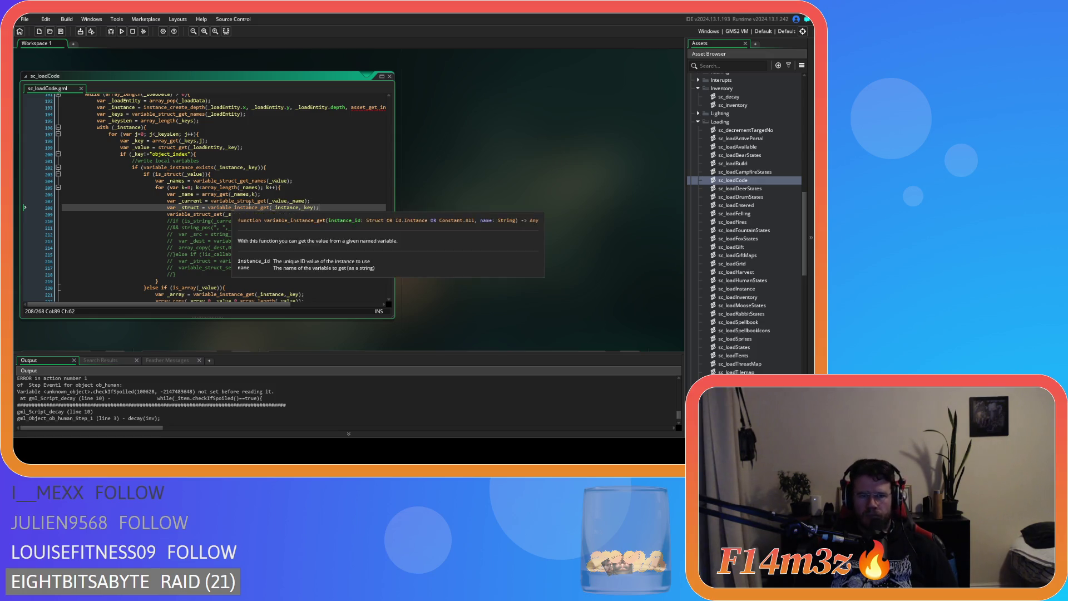
{"action": "left_click", "coordinate": [321, 203]}
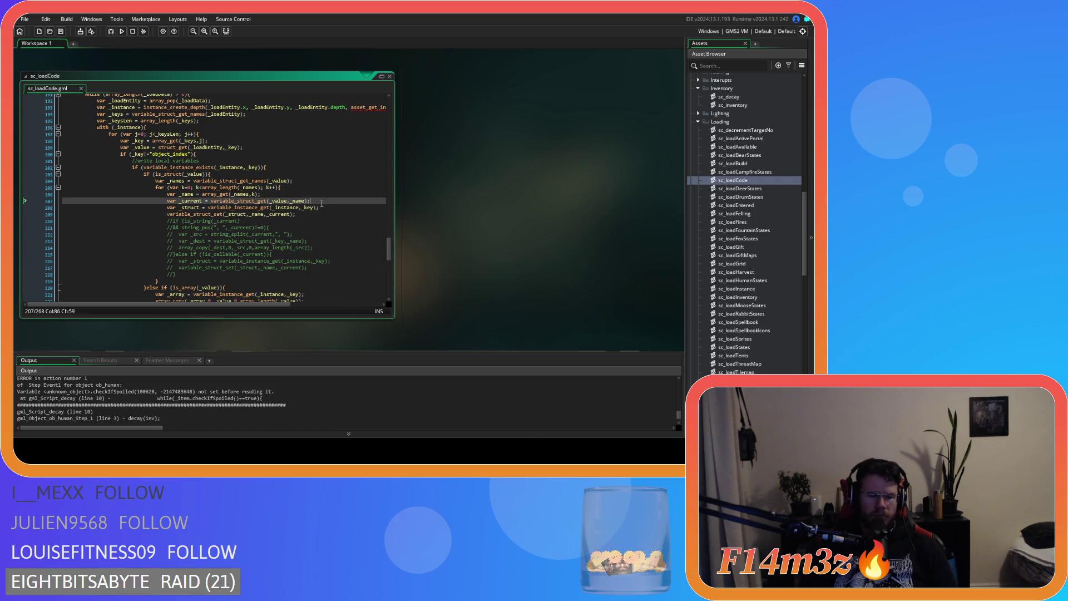
Add an empty if (is_array(_current)) { } block after the _current assignment.
{"action": "key", "text": "Return"}
{"action": "type", "text": "(is_arr"}
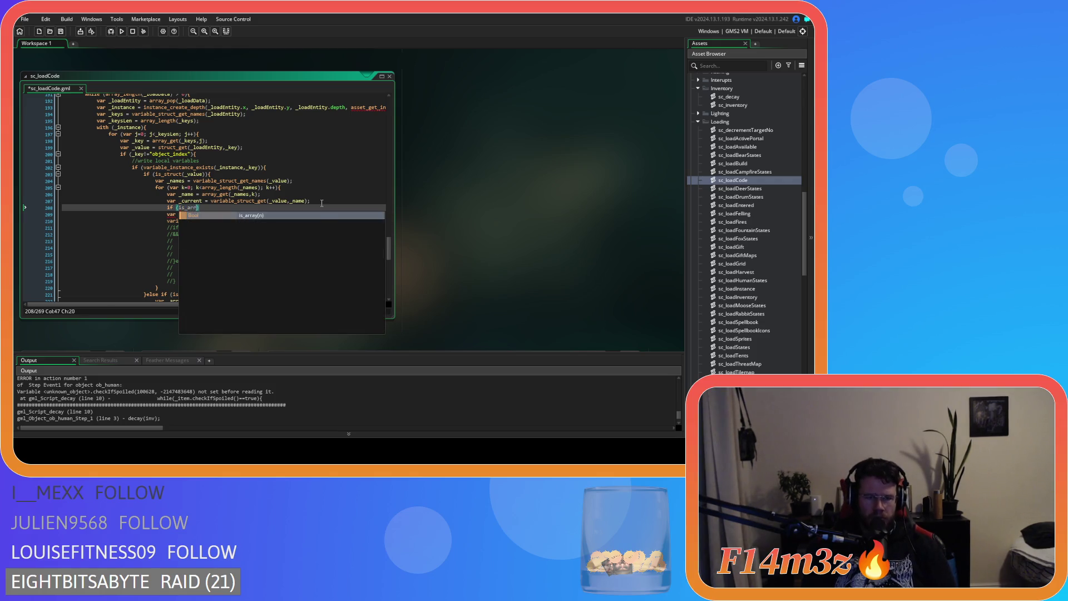
{"action": "key", "text": "Return"}
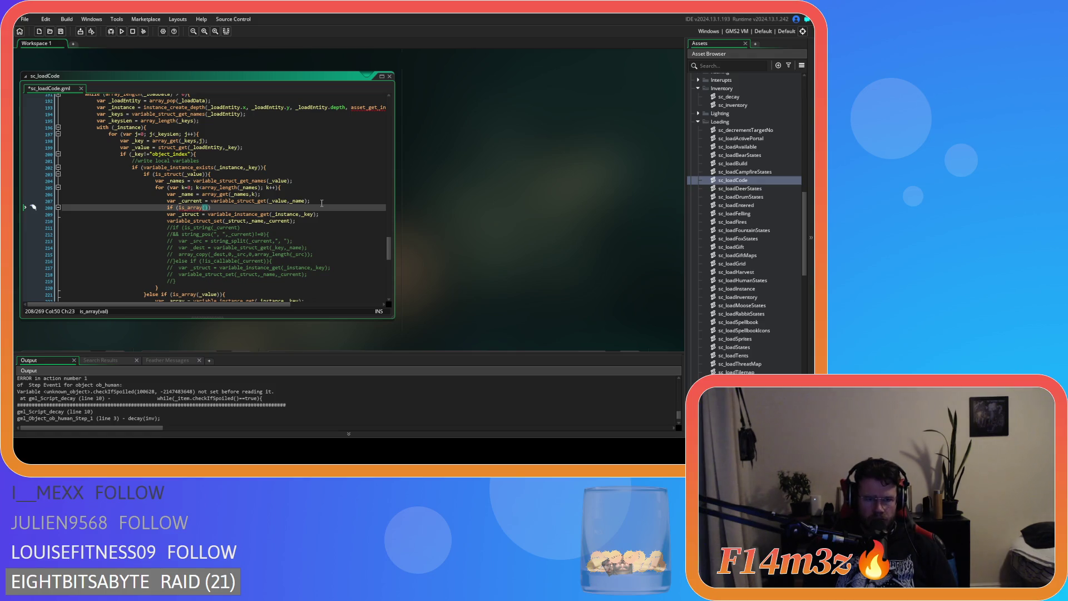
{"action": "type", "text": "_c"}
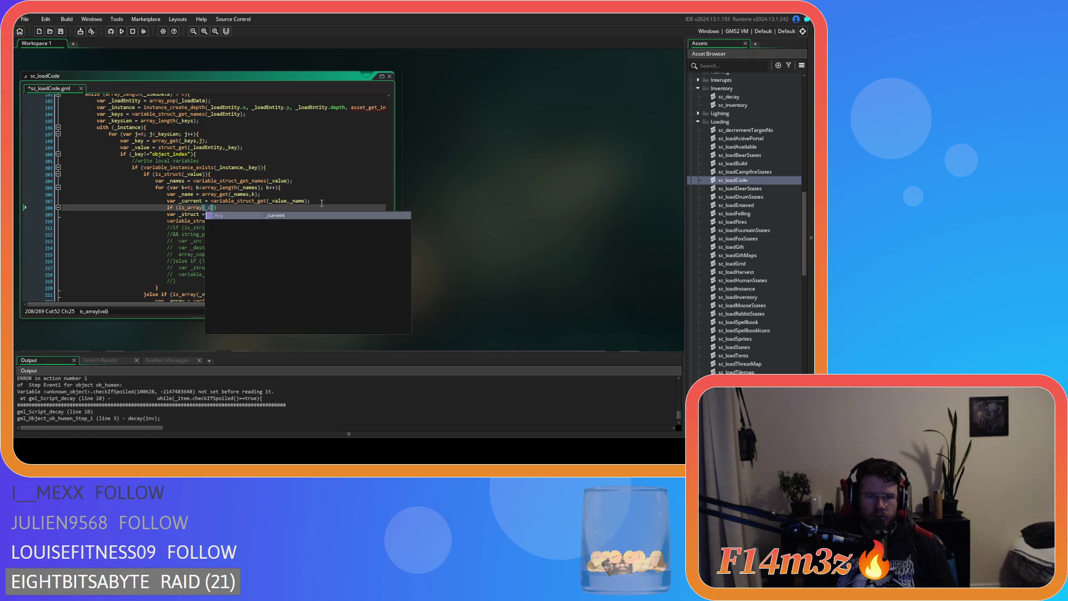
{"action": "key", "text": "Return"}
{"action": "key", "text": "End"}
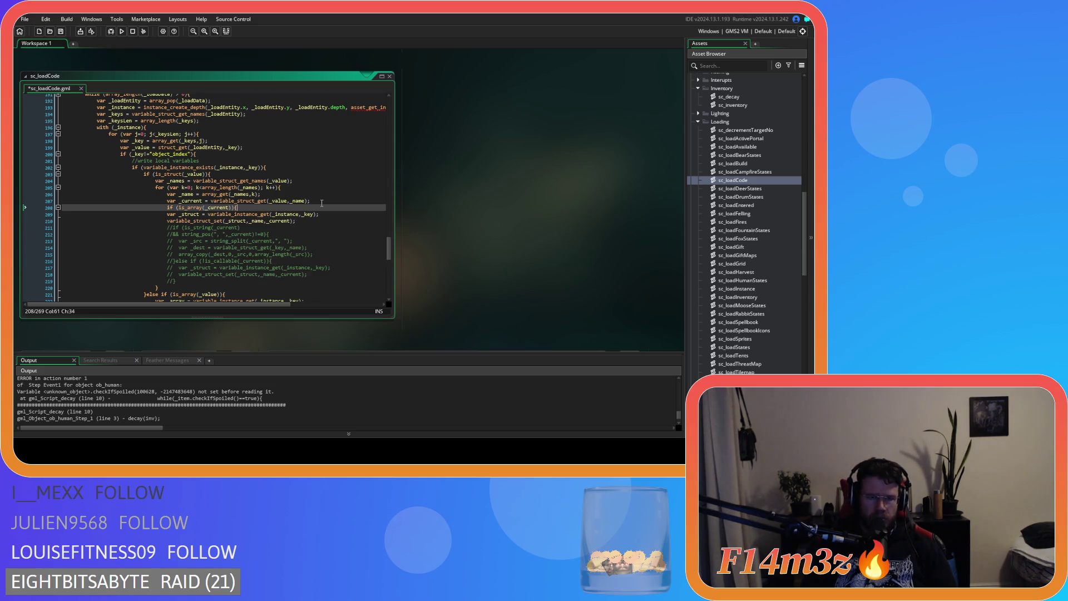
{"action": "key", "text": "Return"}
{"action": "key", "text": "Return"}
{"action": "type", "text": "}"}
{"action": "key", "text": "Return"}
{"action": "key", "text": "BackSpace"}
{"action": "key", "text": "BackSpace"}
{"action": "key", "text": "BackSpace"}
{"action": "key", "text": "Up"}
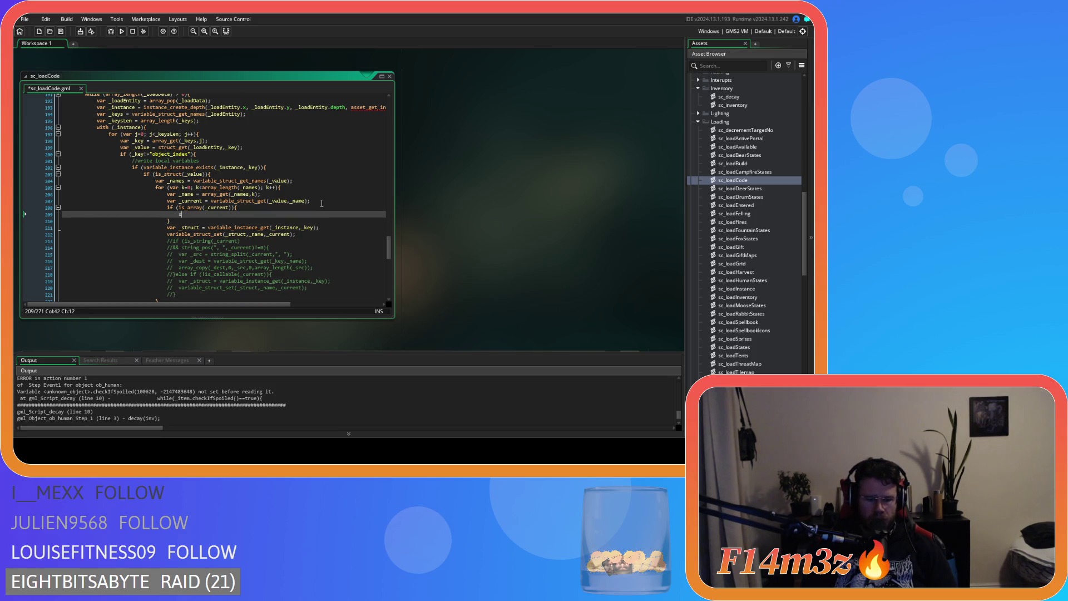
Fill the block with show_message("Found array!");, save and start a test run.
{"action": "type", "text": "how_mess"}
{"action": "key", "text": "Return"}
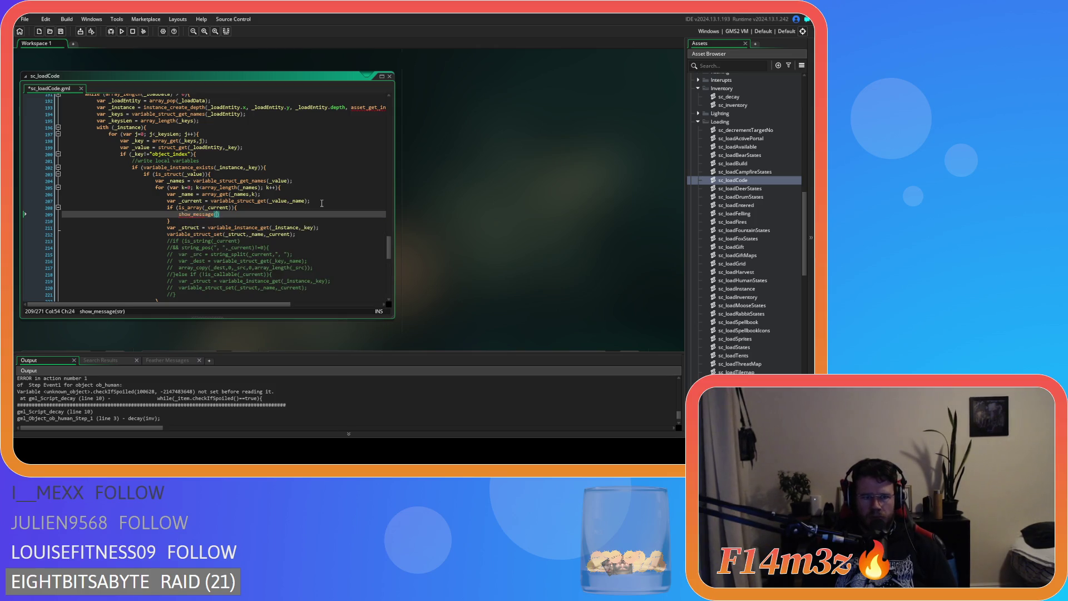
{"action": "type", "text": "\"Fou"}
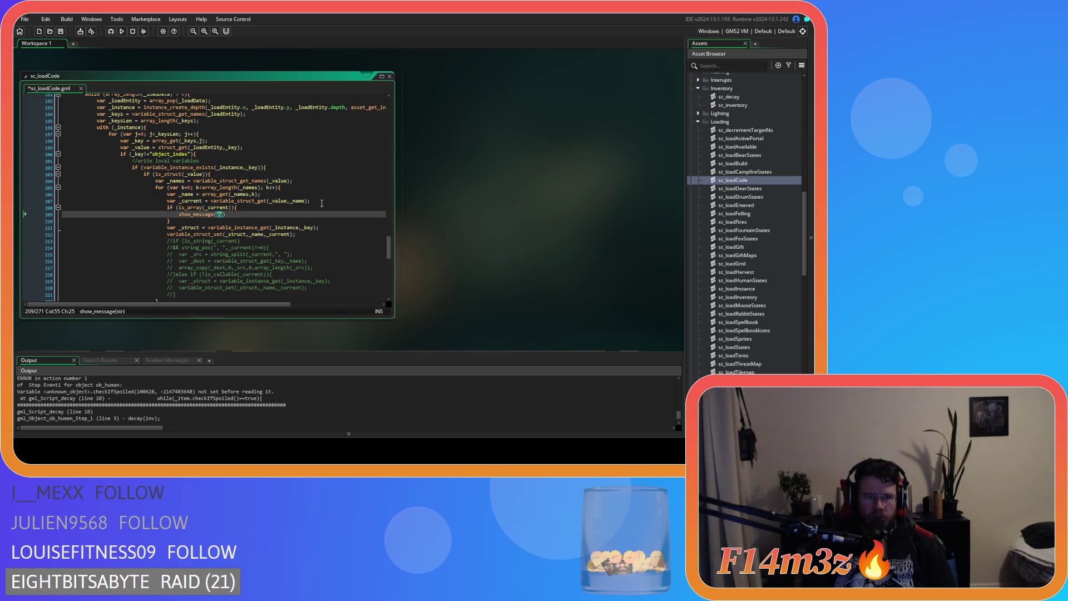
{"action": "type", "text": "nd array"}
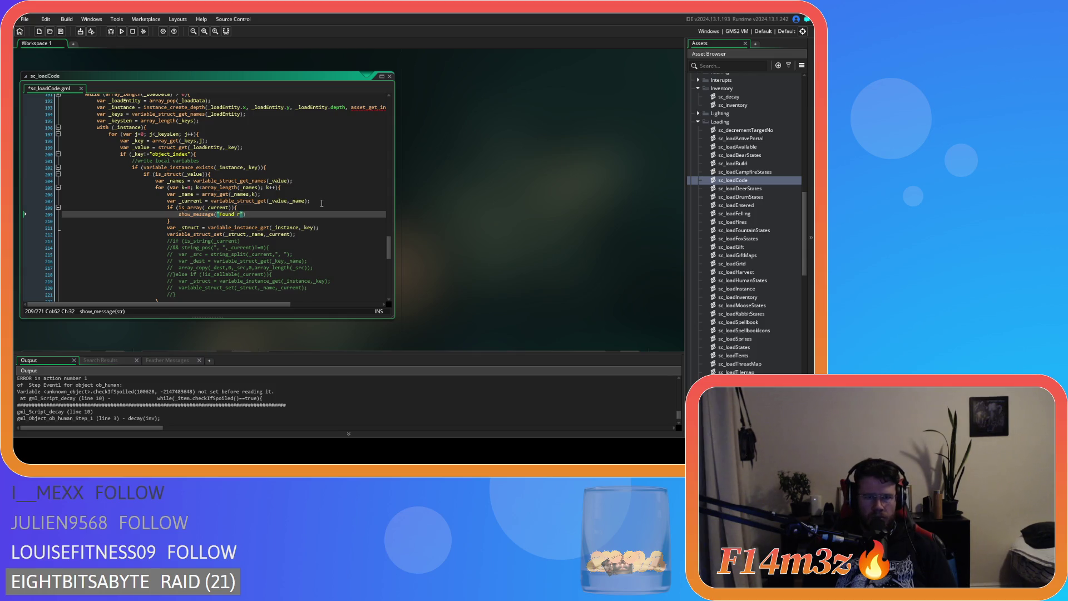
{"action": "type", "text": "!\")"}
{"action": "key", "text": "ctrl+s"}
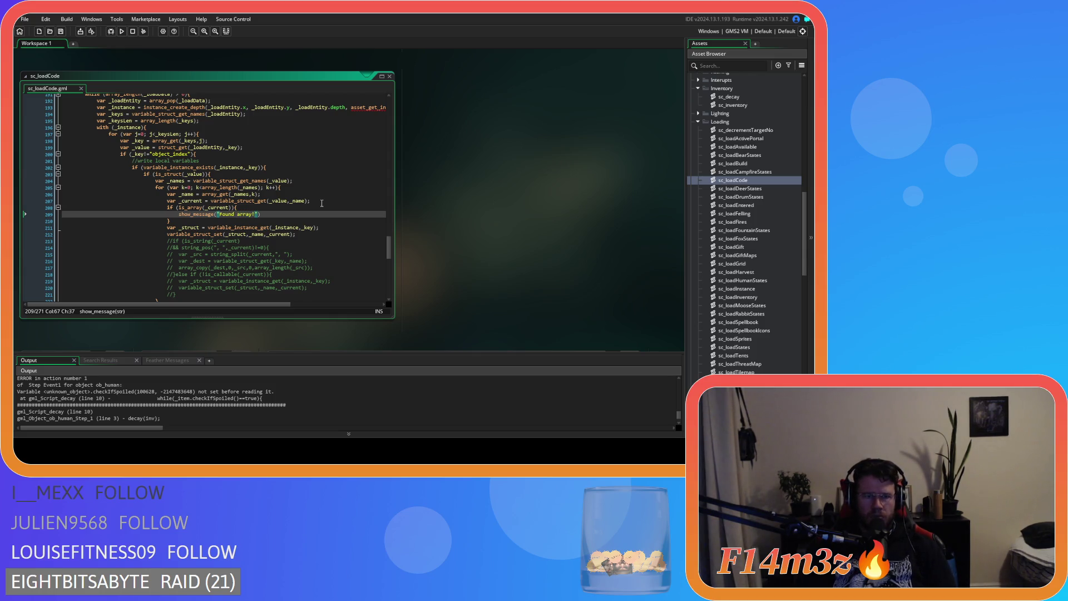
{"action": "type", "text": ";"}
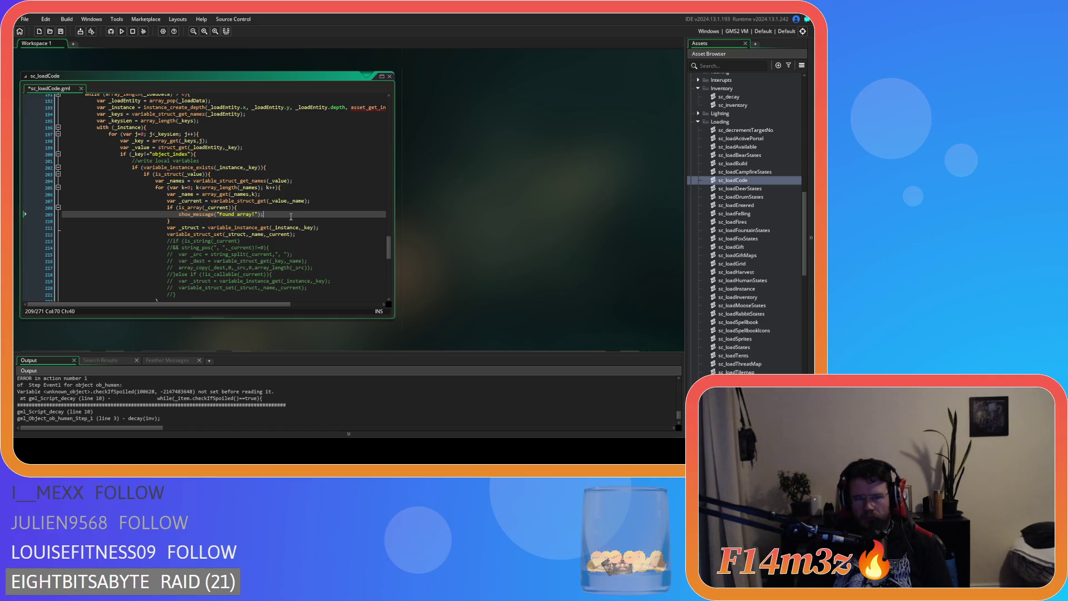
{"action": "key", "text": "F5"}
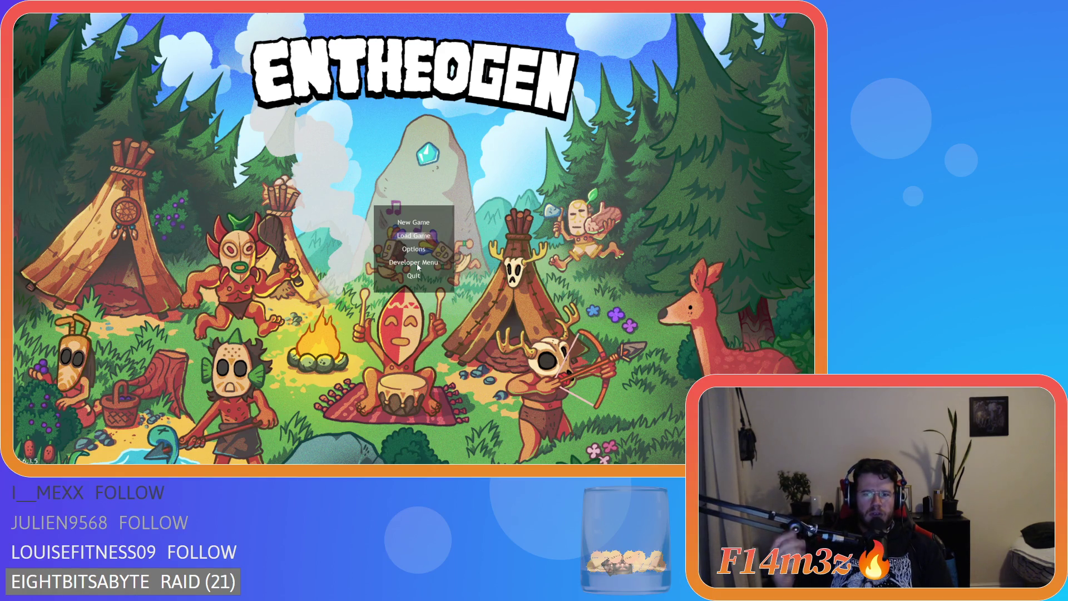
Open the Developer Menu on the Entheogen title screen, then quit the game.
{"action": "left_click", "coordinate": [417, 263]}
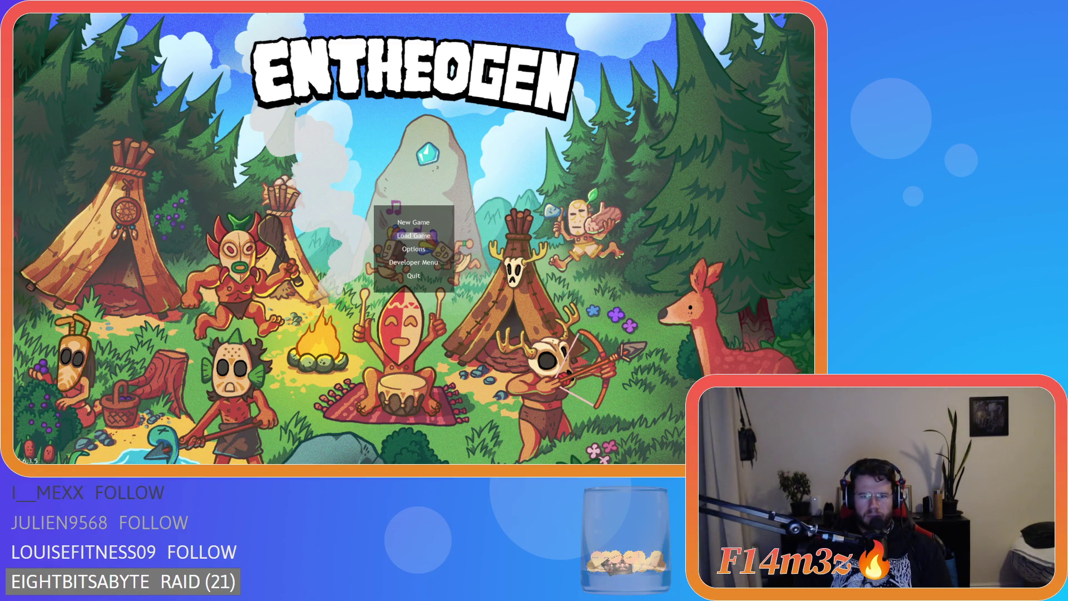
{"action": "key", "text": "alt+F4"}
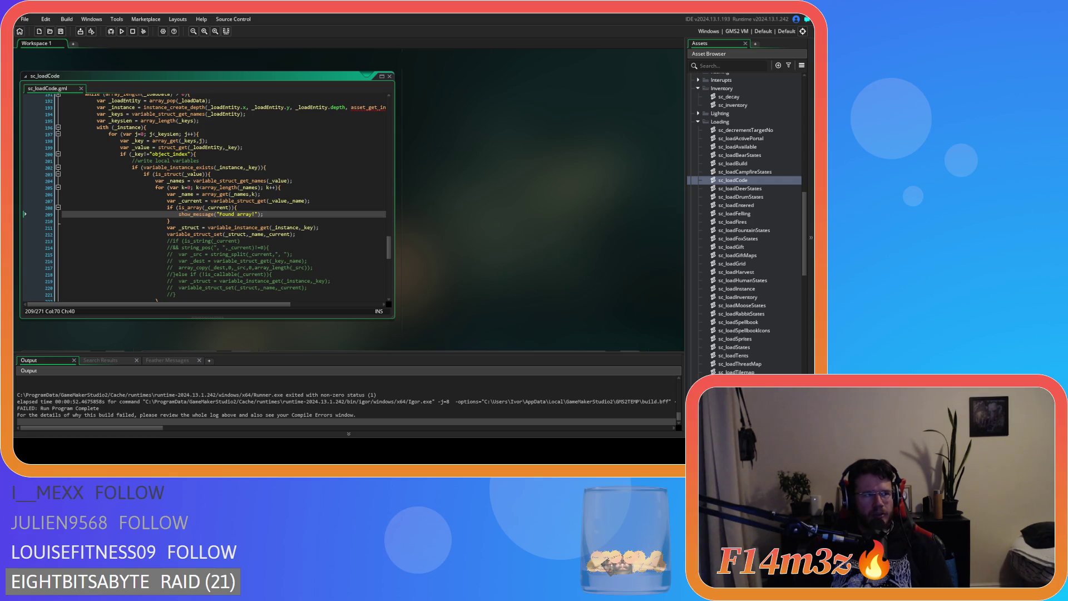
{"action": "left_click", "coordinate": [233, 222]}
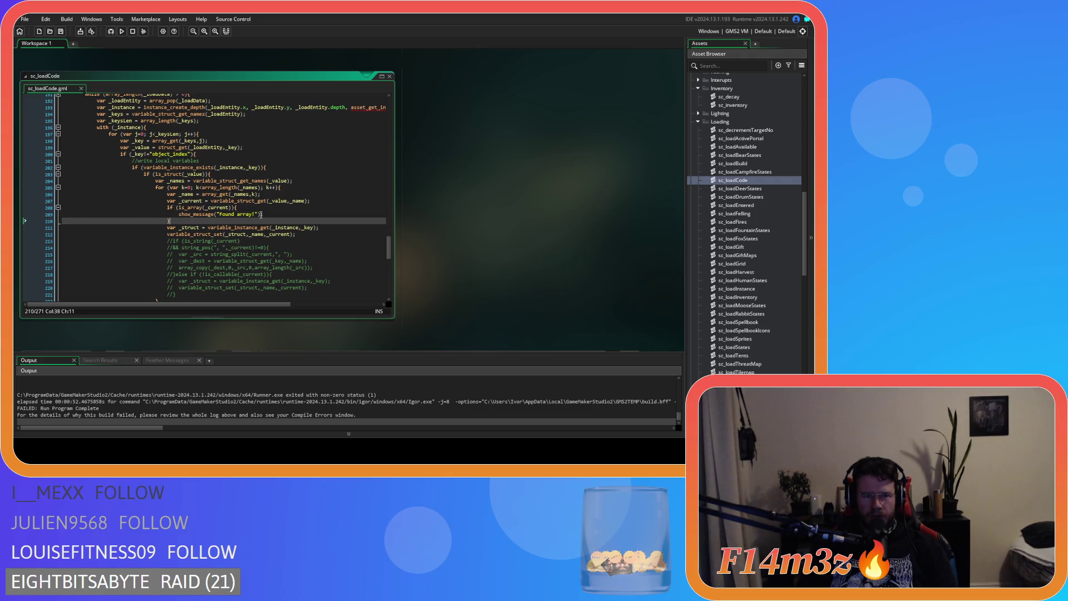
{"action": "left_click", "coordinate": [312, 228]}
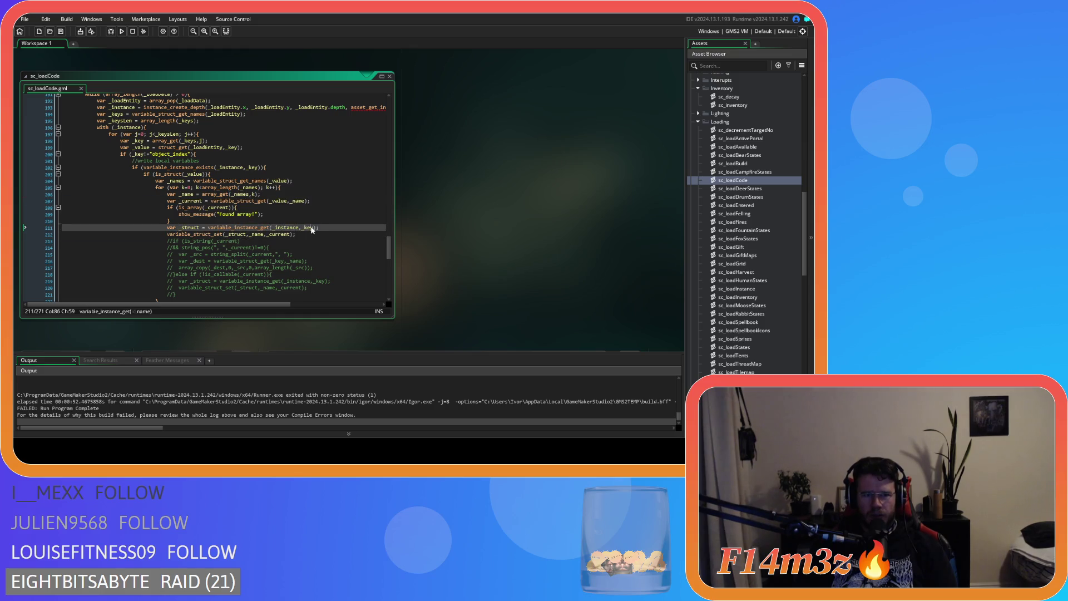
{"action": "left_click_drag", "start_coordinate": [264, 214], "coordinate": [177, 215]}
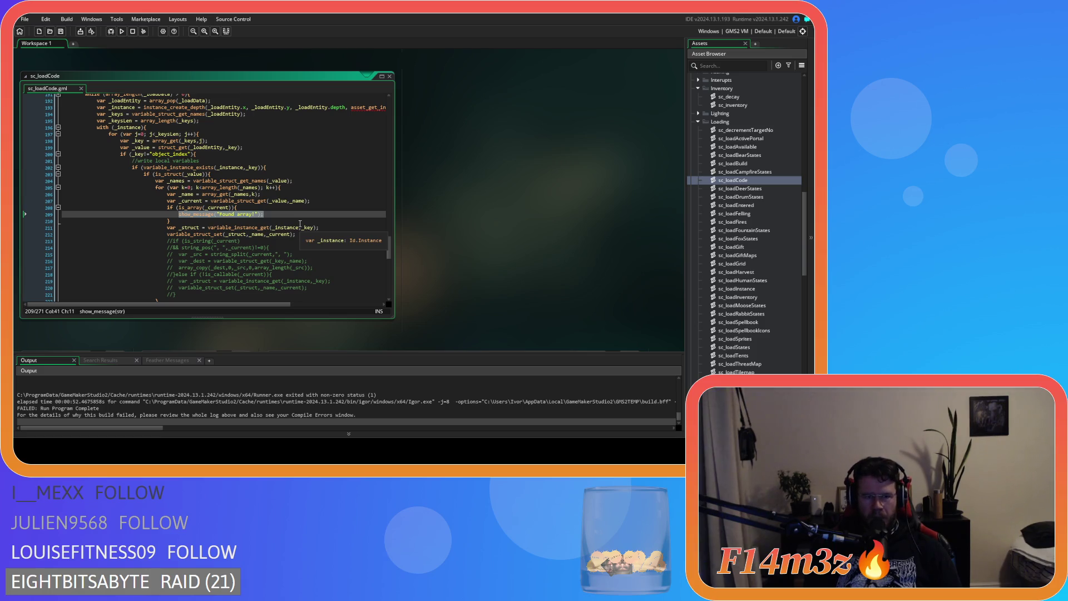
Replace the message with an empty for (var p=0; p<array_length(_current); p++) { loop.
{"action": "type", "text": "for ("}
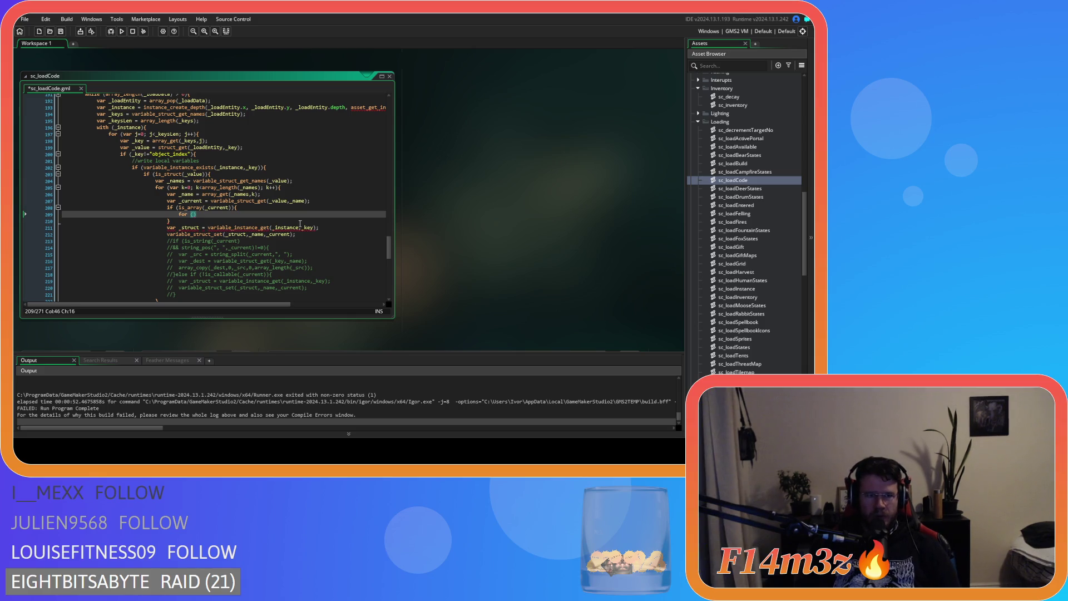
{"action": "scroll", "coordinate": [300, 224], "scroll_direction": "up", "scroll_amount": 15}
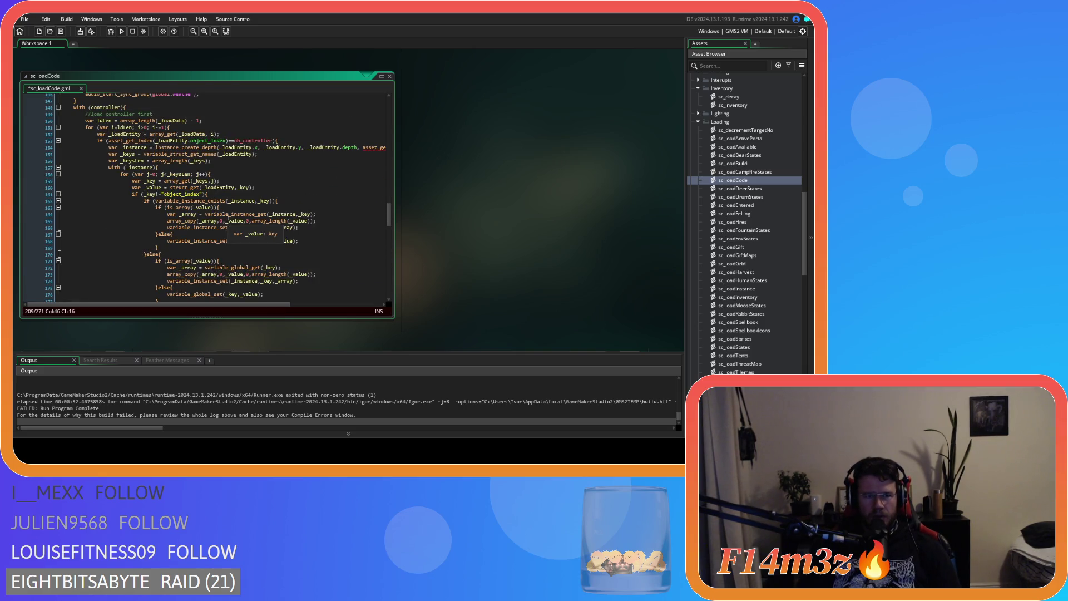
{"action": "scroll", "coordinate": [228, 216], "scroll_direction": "down", "scroll_amount": 15}
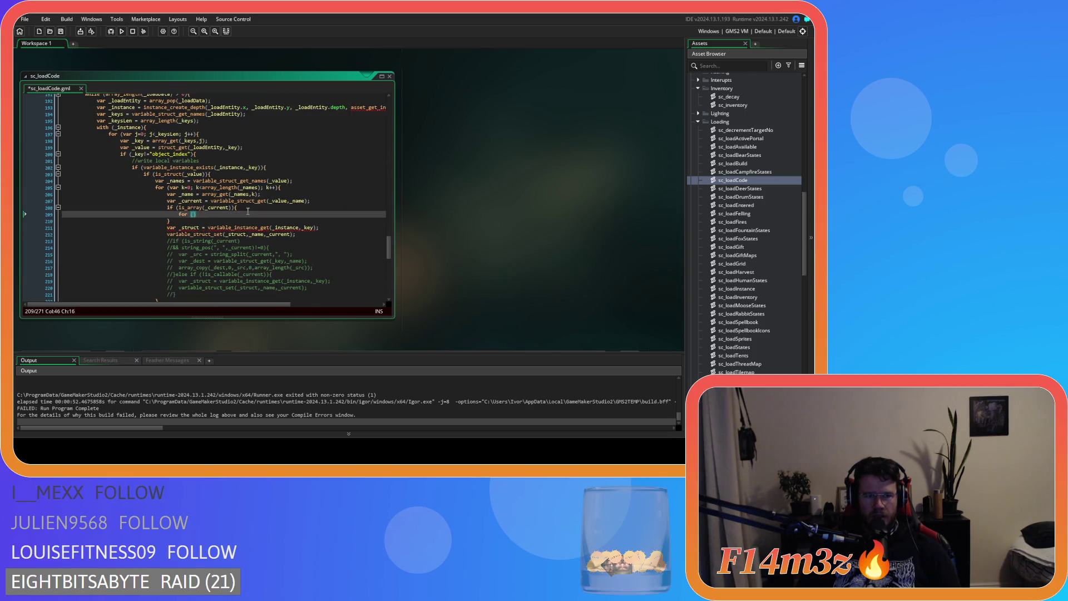
{"action": "type", "text": "p="}
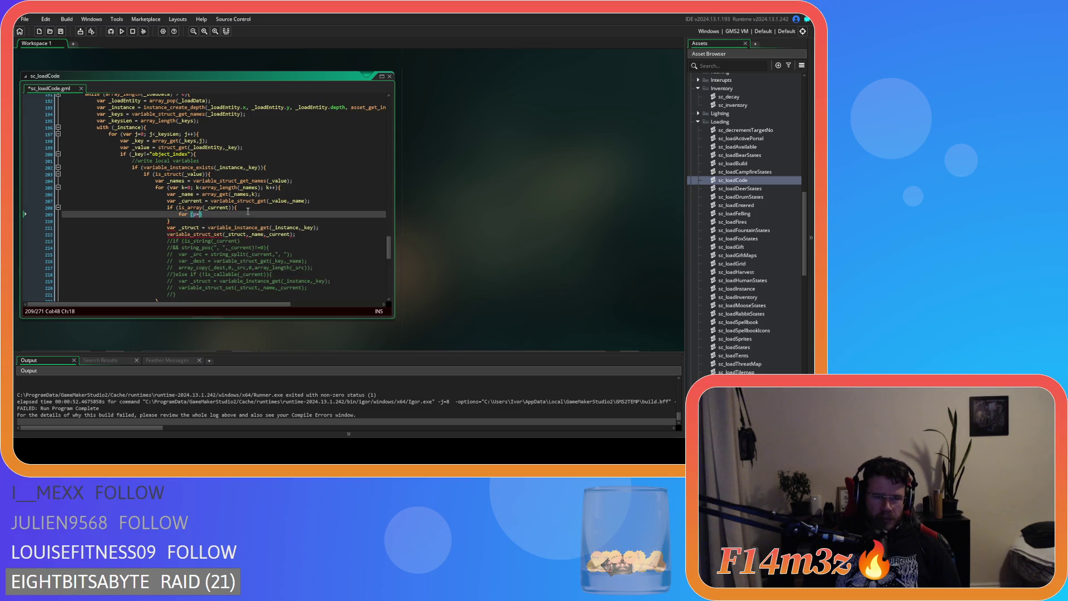
{"action": "type", "text": "0;"}
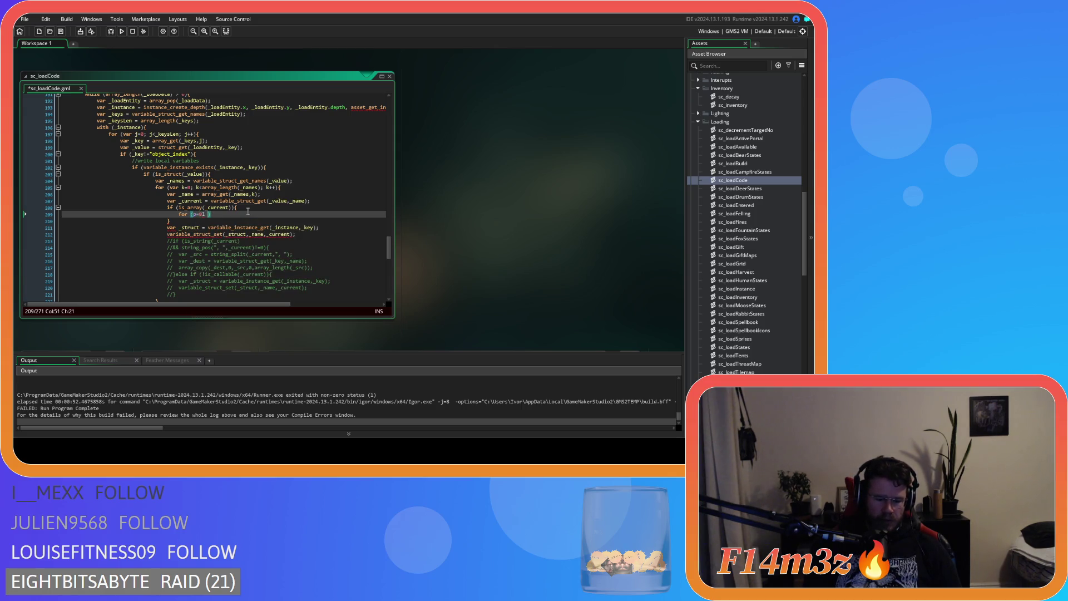
{"action": "key", "text": "BackSpace"}
{"action": "key", "text": "BackSpace"}
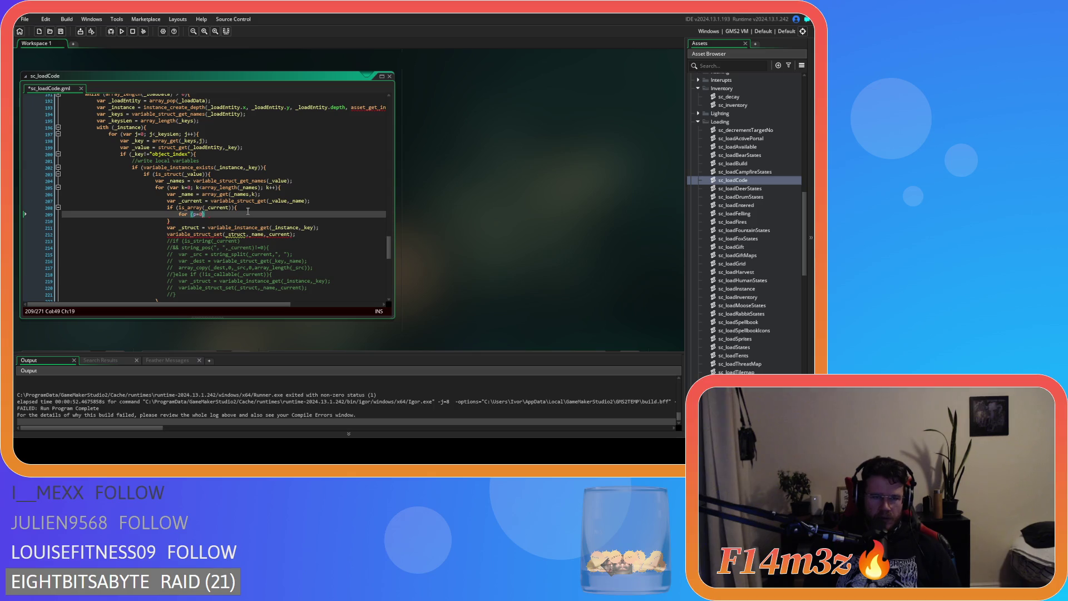
{"action": "type", "text": ";p<"}
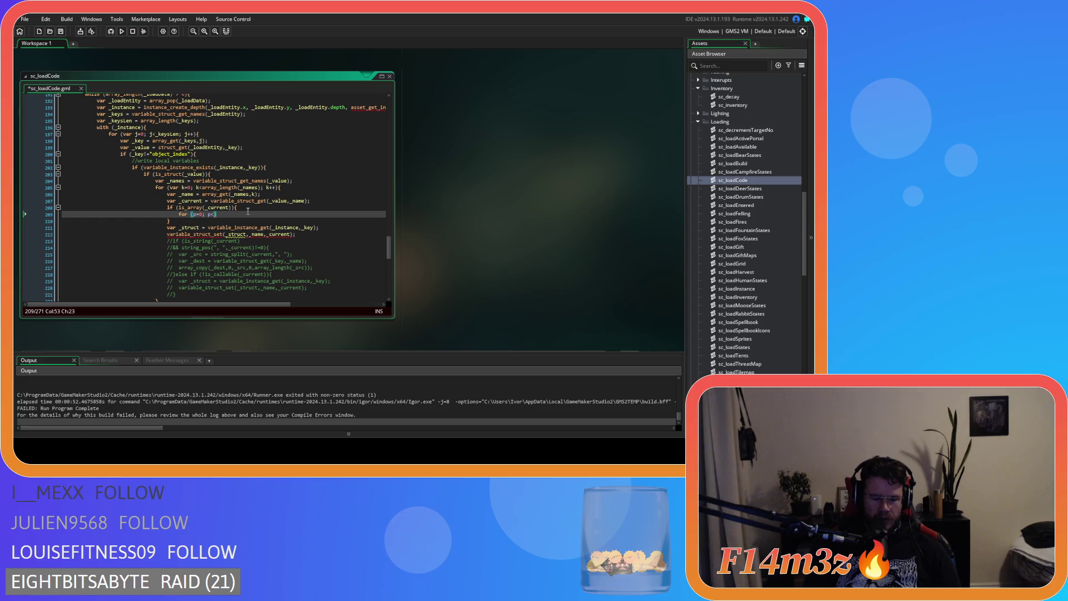
{"action": "type", "text": "array_l"}
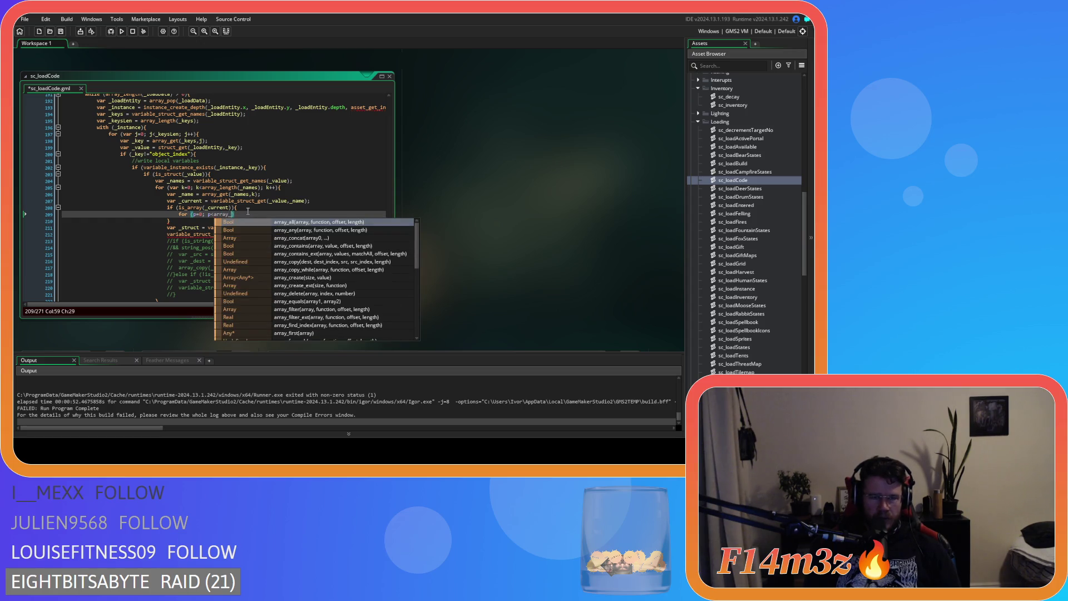
{"action": "type", "text": "ength("}
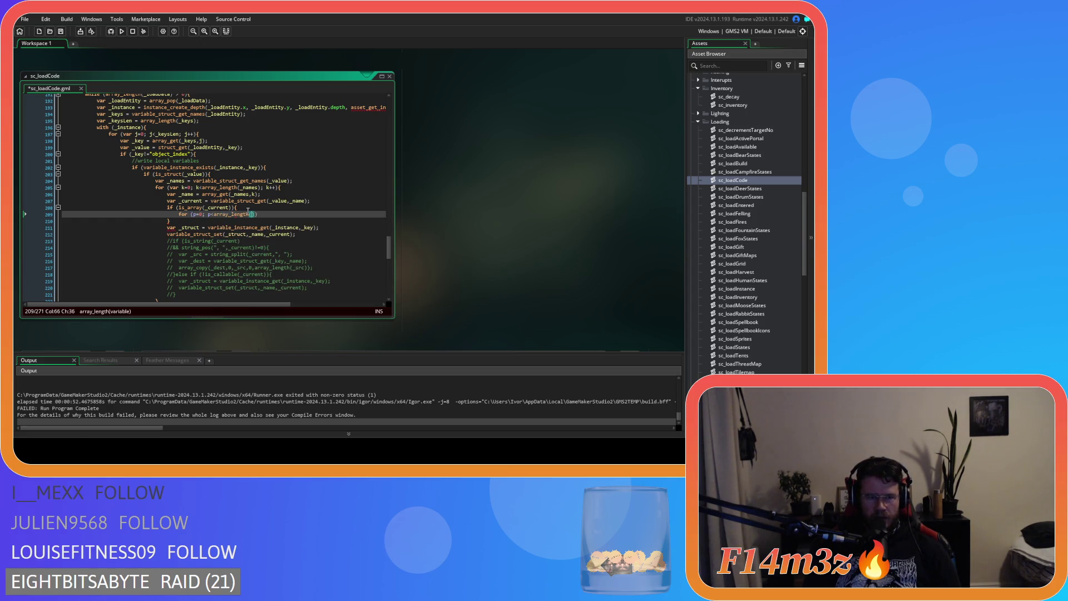
{"action": "type", "text": "_current)"}
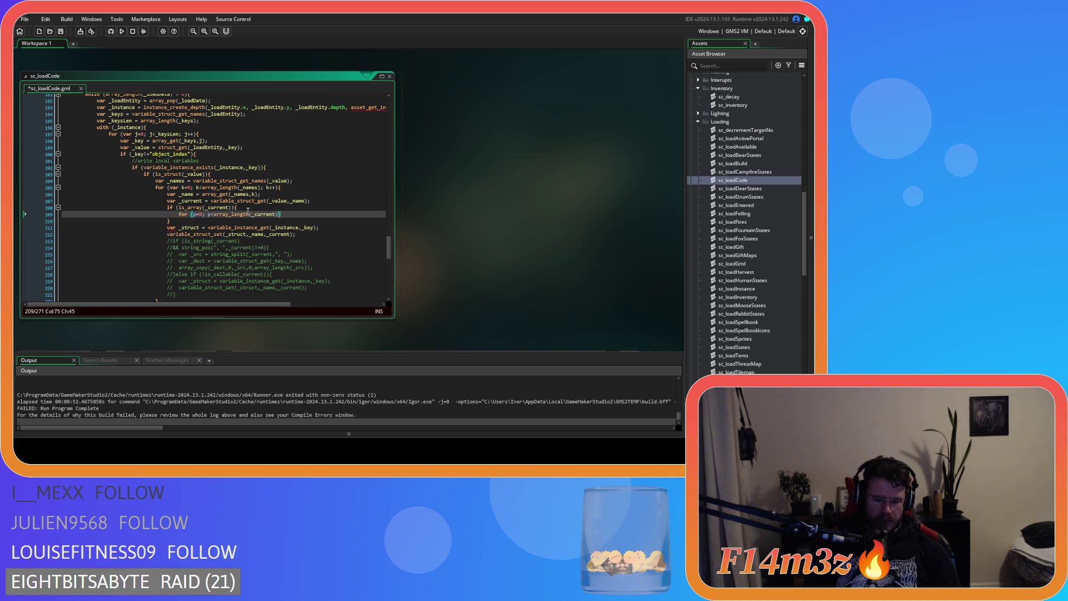
{"action": "type", "text": "; "}
{"action": "type", "text": "p++"}
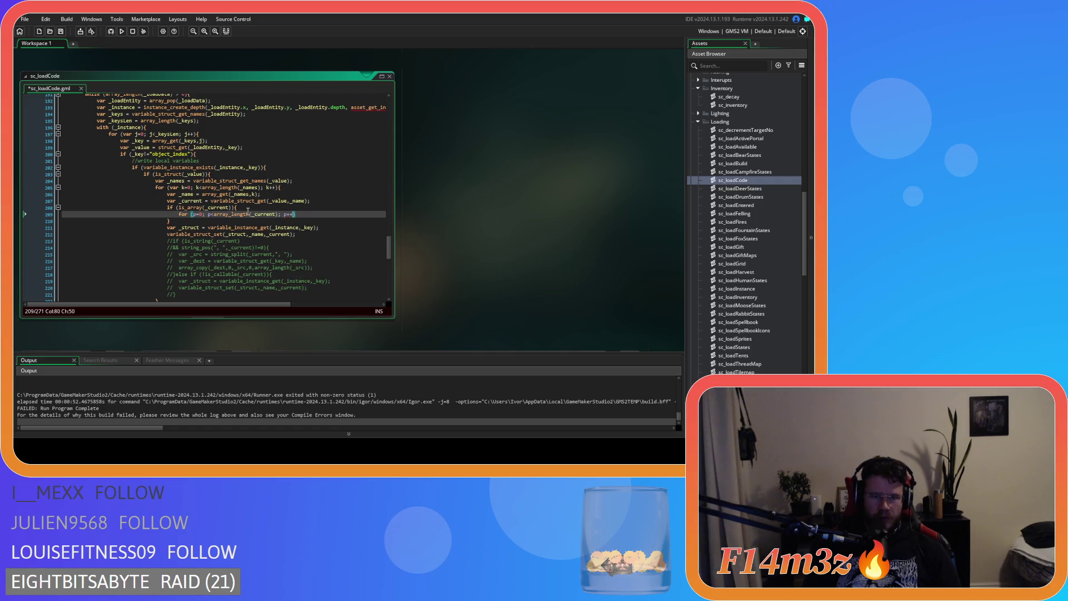
{"action": "left_click", "coordinate": [193, 214]}
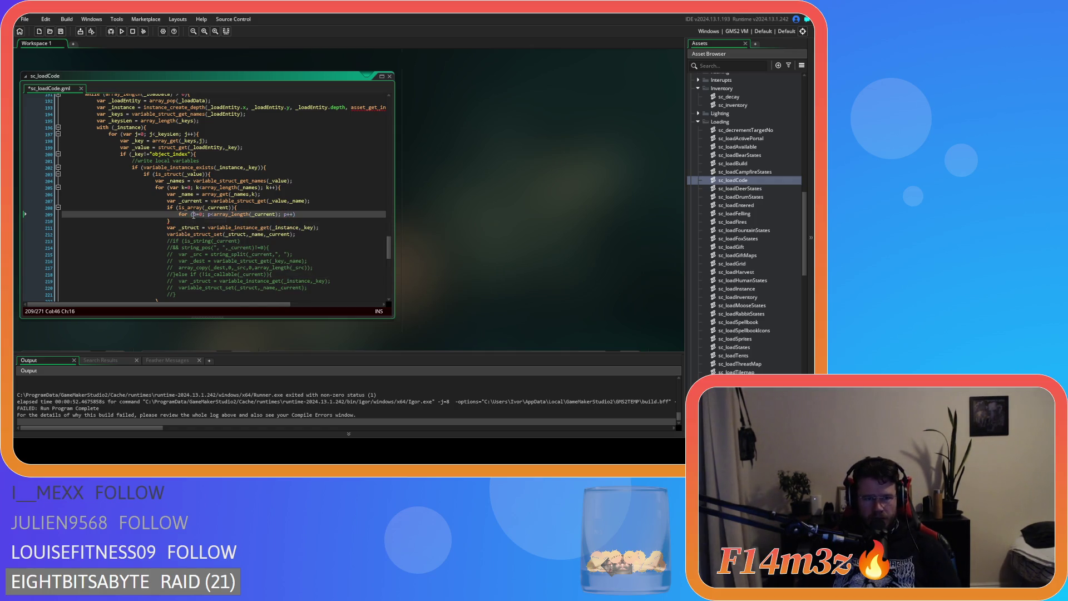
{"action": "type", "text": "var"}
{"action": "left_click", "coordinate": [327, 215]}
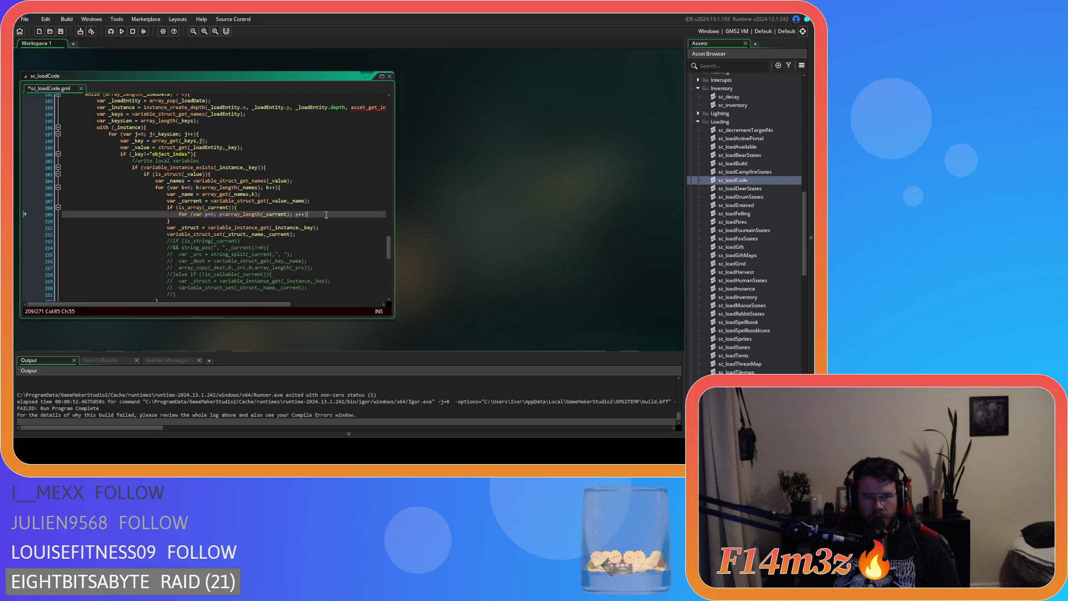
{"action": "type", "text": "{"}
{"action": "key", "text": "Return"}
{"action": "key", "text": "Return"}
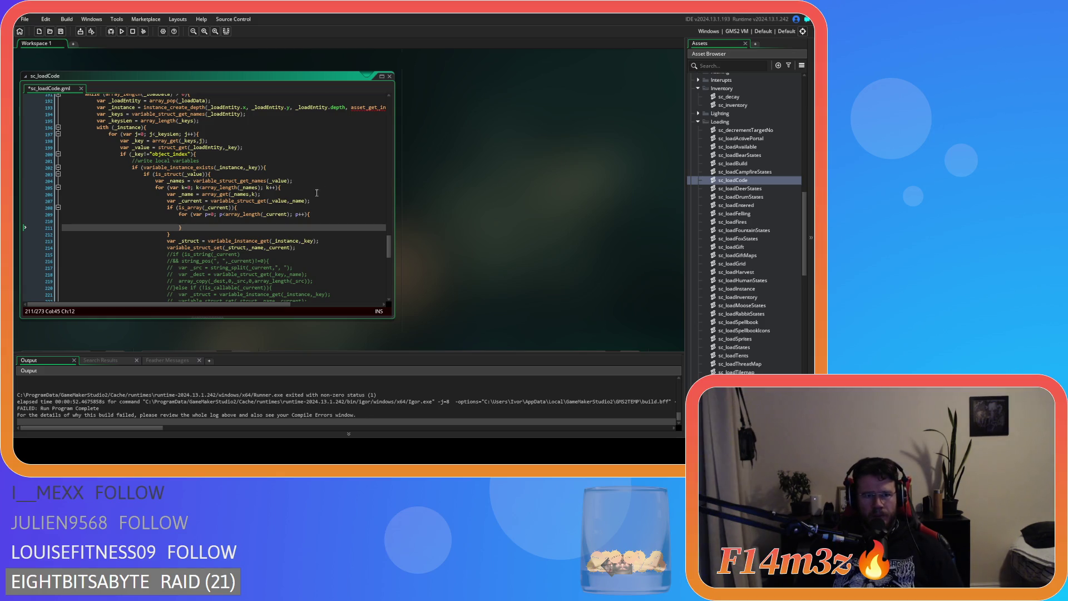
Write var _entry = array_get(_current,p); inside the loop body and save sc_loadCode.
{"action": "left_click", "coordinate": [228, 223]}
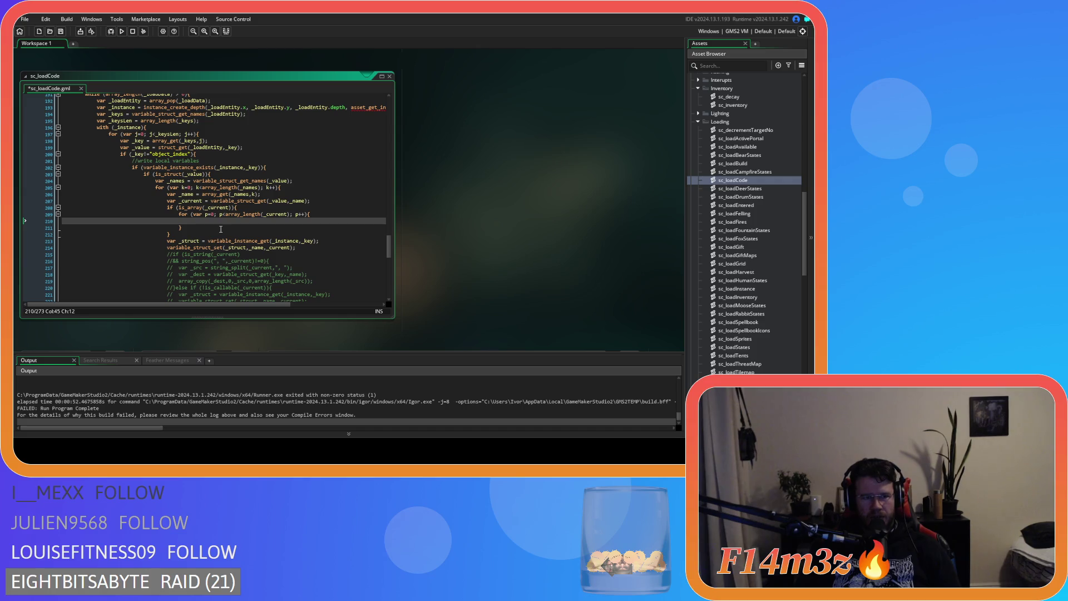
{"action": "type", "text": "var _i"}
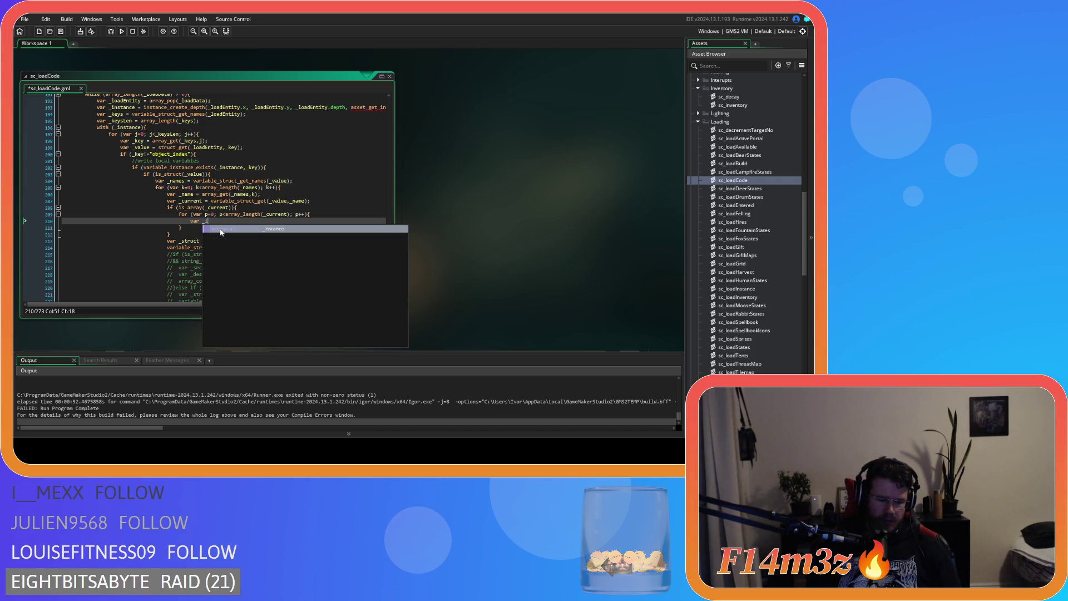
{"action": "type", "text": "ndex"}
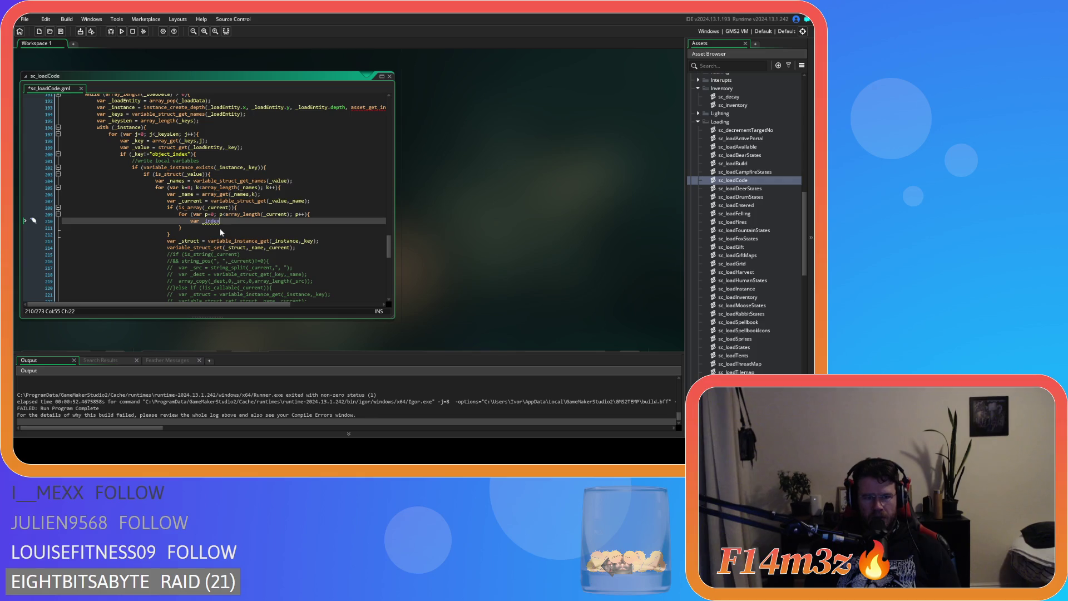
{"action": "key", "text": "BackSpace"}
{"action": "key", "text": "BackSpace"}
{"action": "key", "text": "BackSpace"}
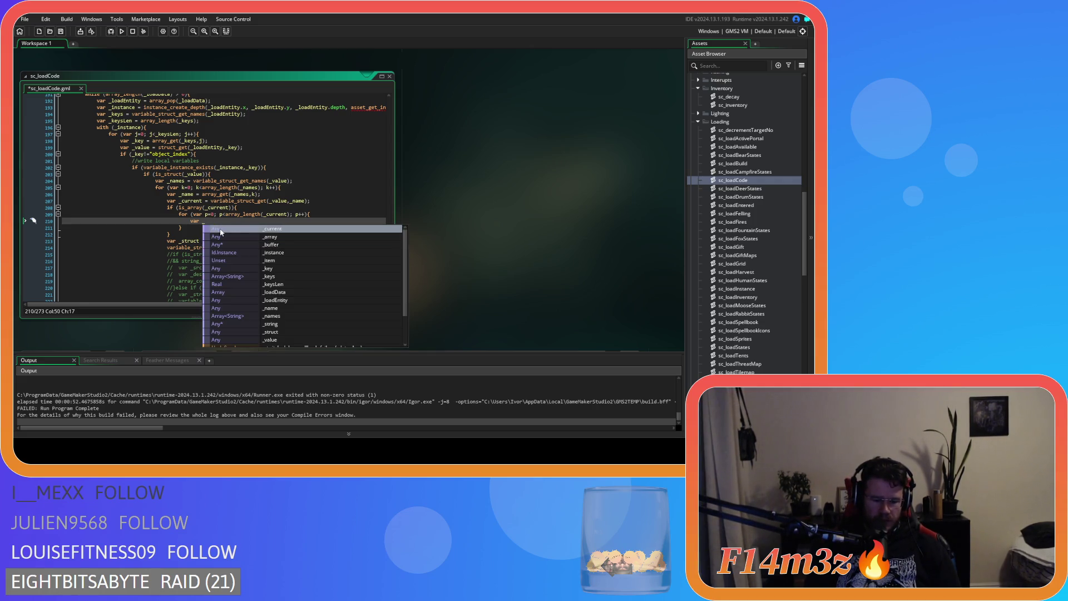
{"action": "type", "text": "ent"}
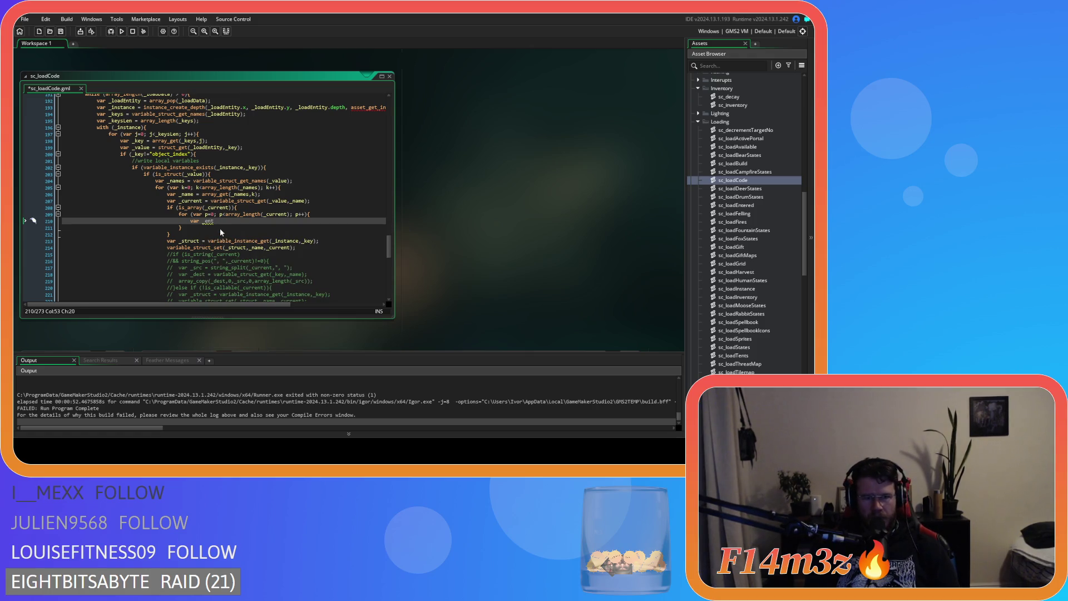
{"action": "type", "text": "ry = arr"}
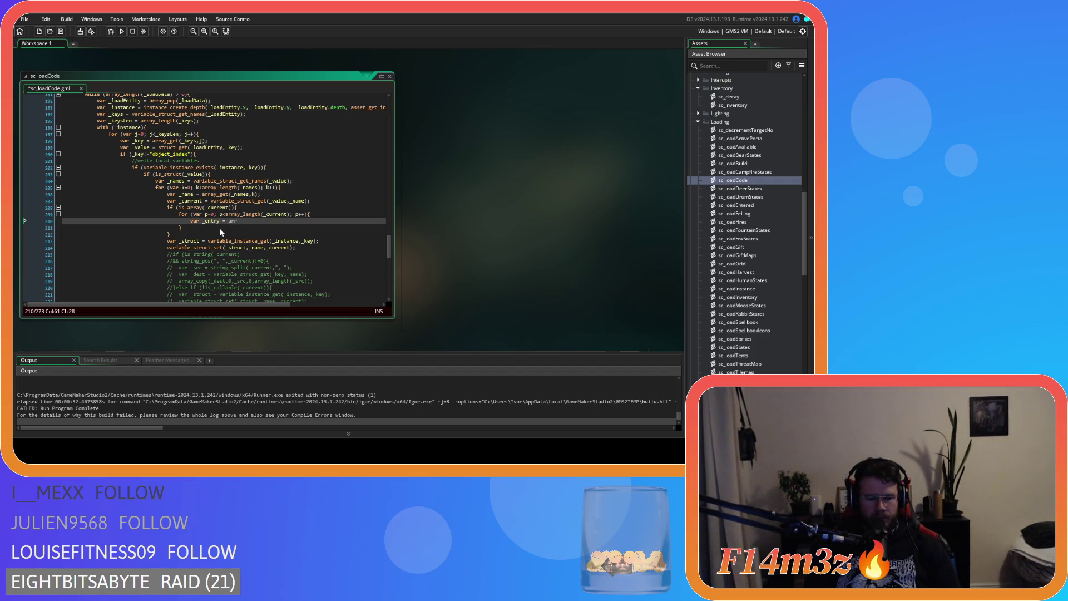
{"action": "type", "text": "ay_get"}
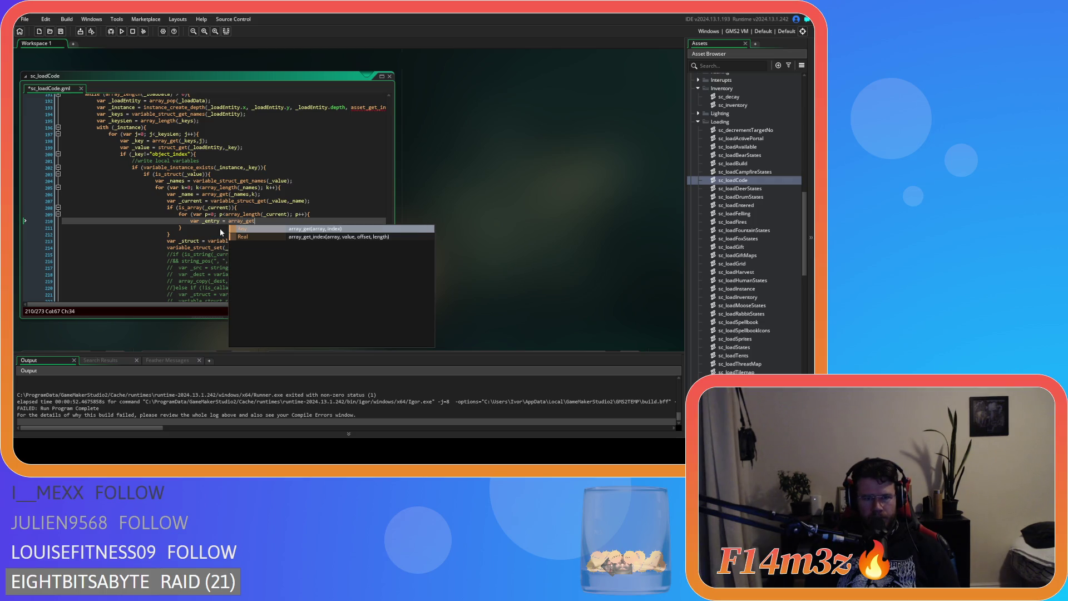
{"action": "type", "text": "("}
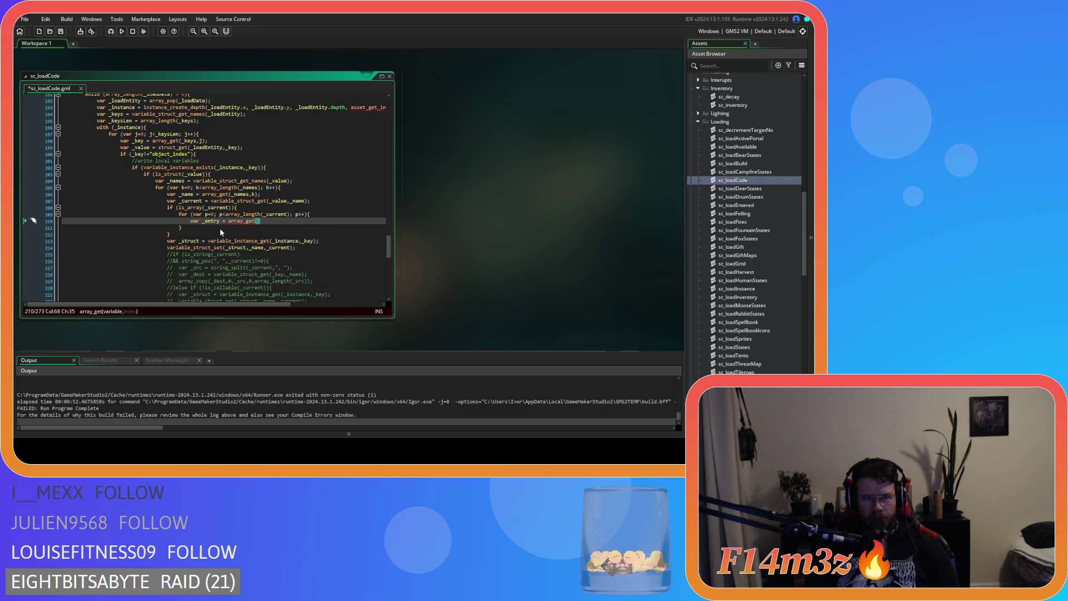
{"action": "type", "text": "_c"}
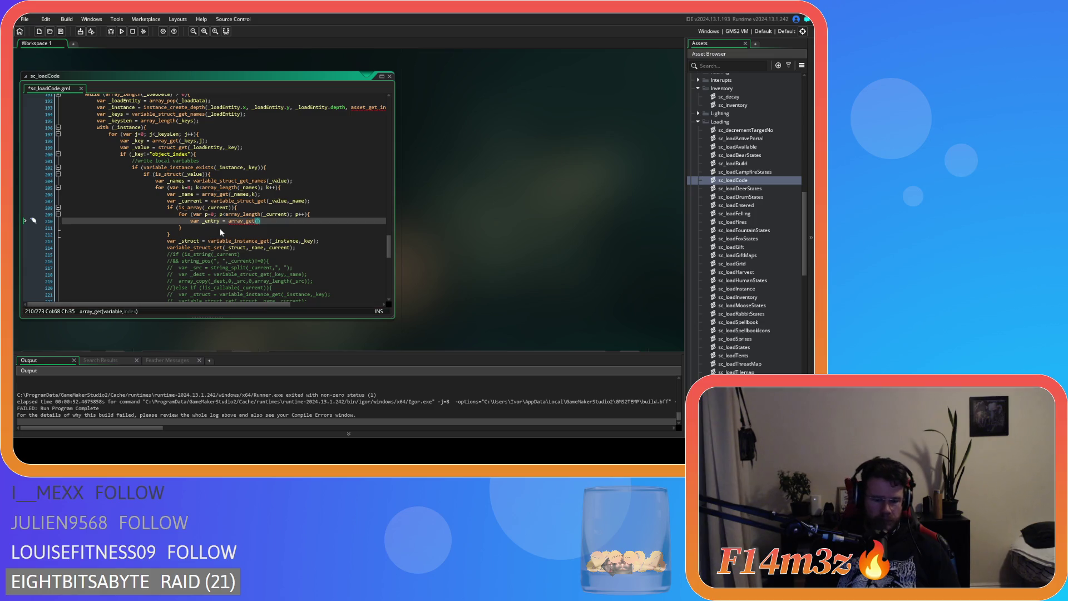
{"action": "type", "text": "urrent,"}
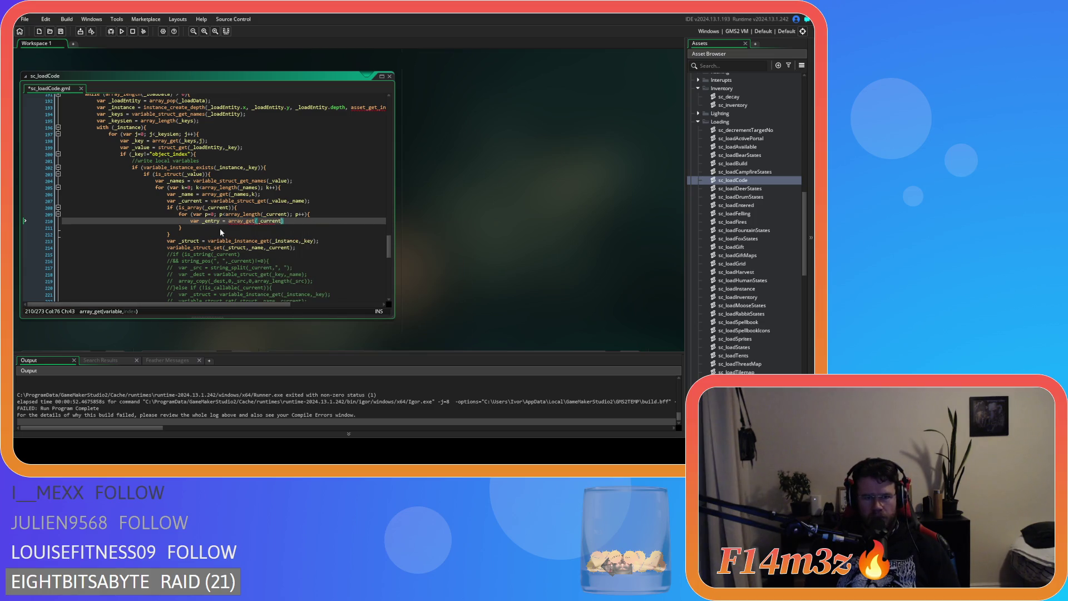
{"action": "type", "text": "p);"}
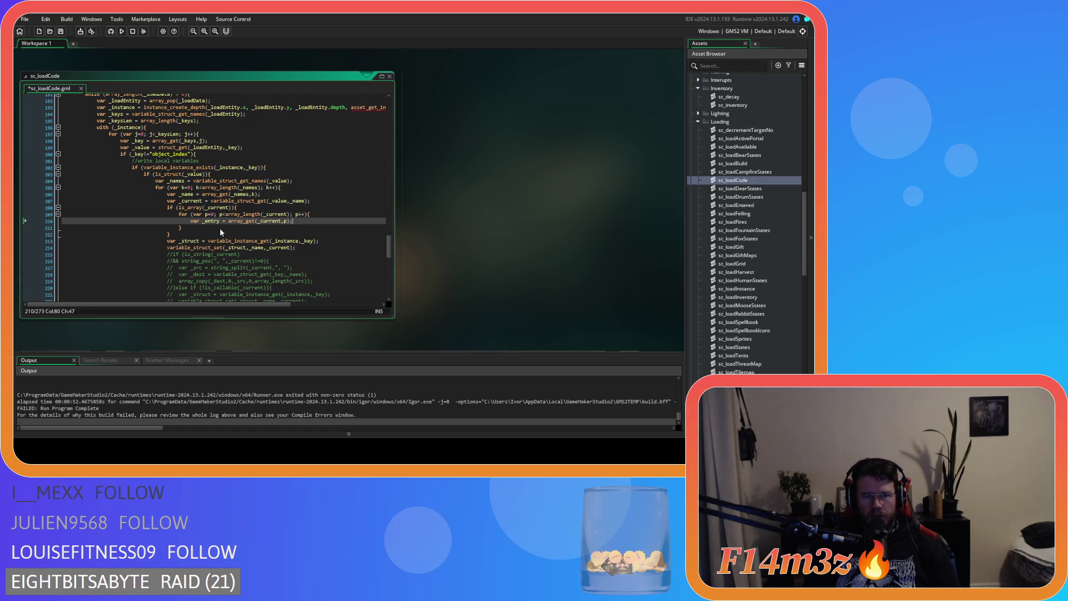
{"action": "key", "text": "ctrl+s"}
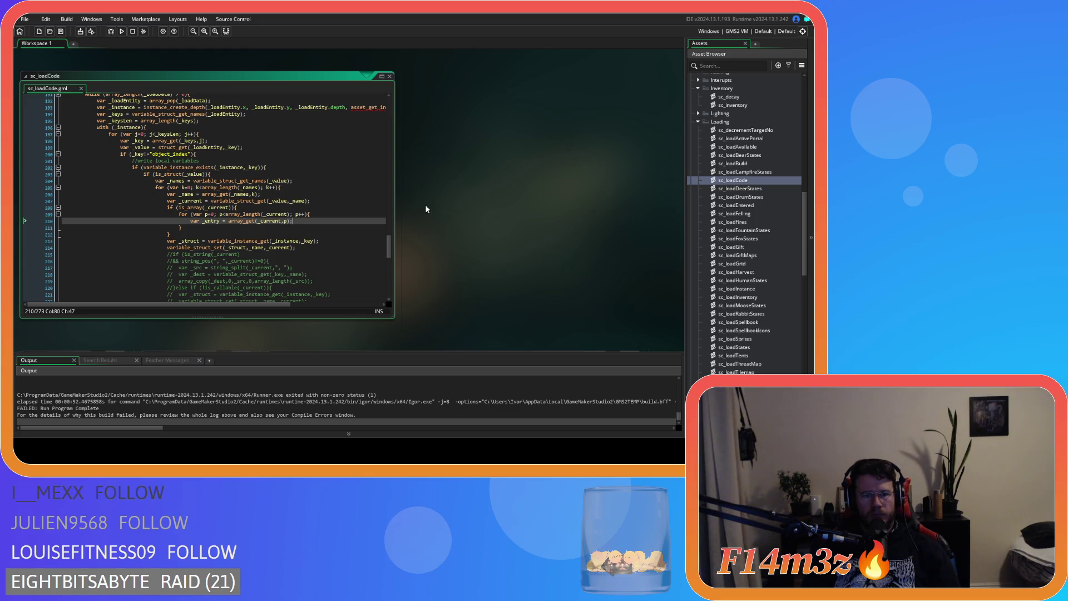
Insert a new indented line after var _entry = array_get(_current,p); on line 210.
{"action": "key", "text": "Return"}
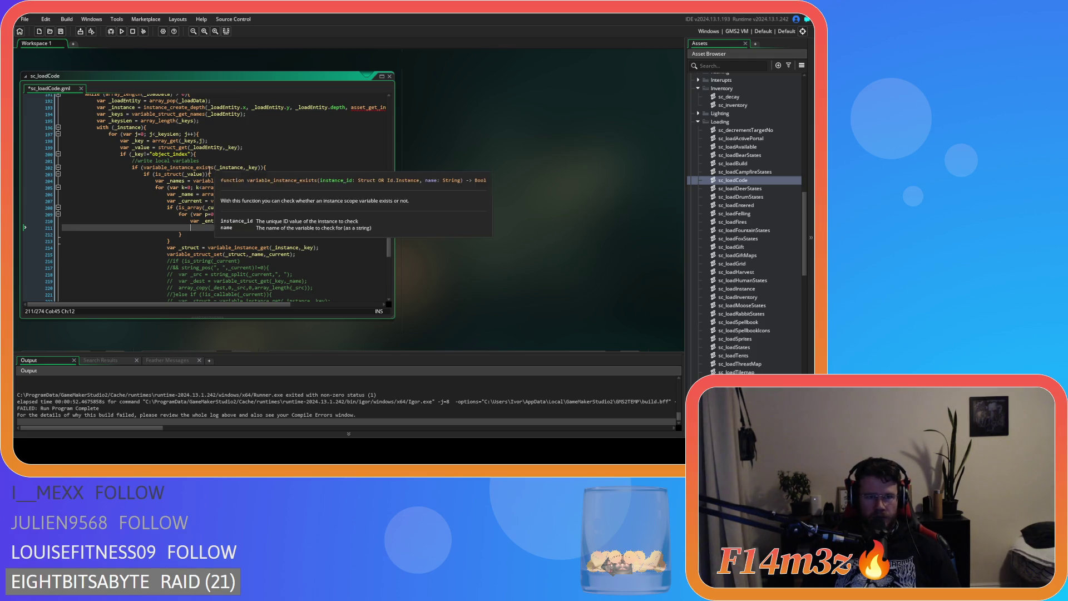
Write an empty if (is_struct(_entry)) { } block on line 211, replacing _value with _entry.
{"action": "left_click", "coordinate": [190, 175]}
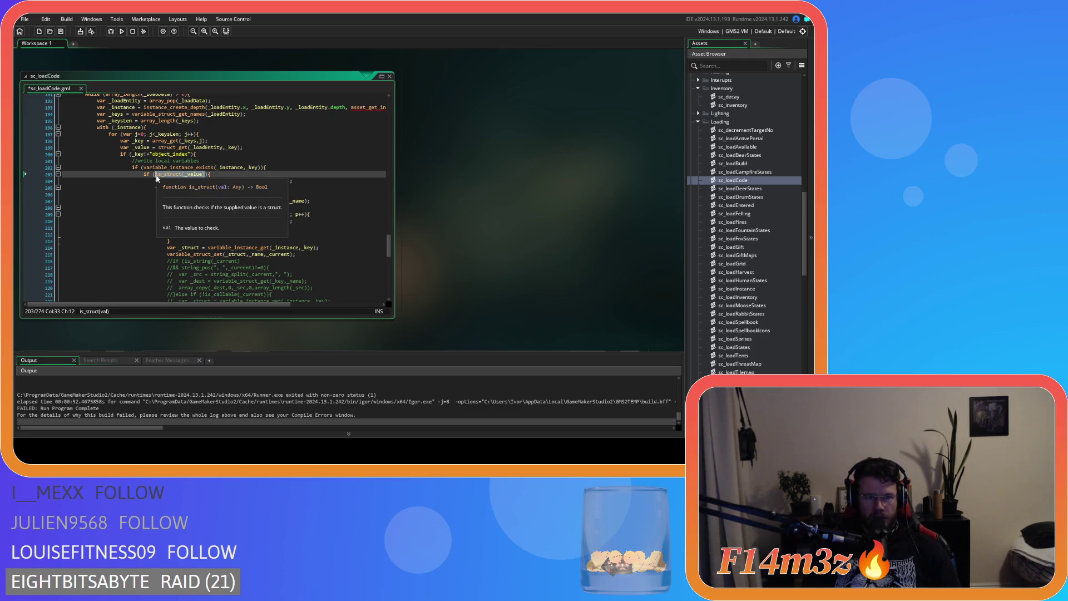
{"action": "left_click", "coordinate": [220, 227]}
{"action": "type", "text": "if"}
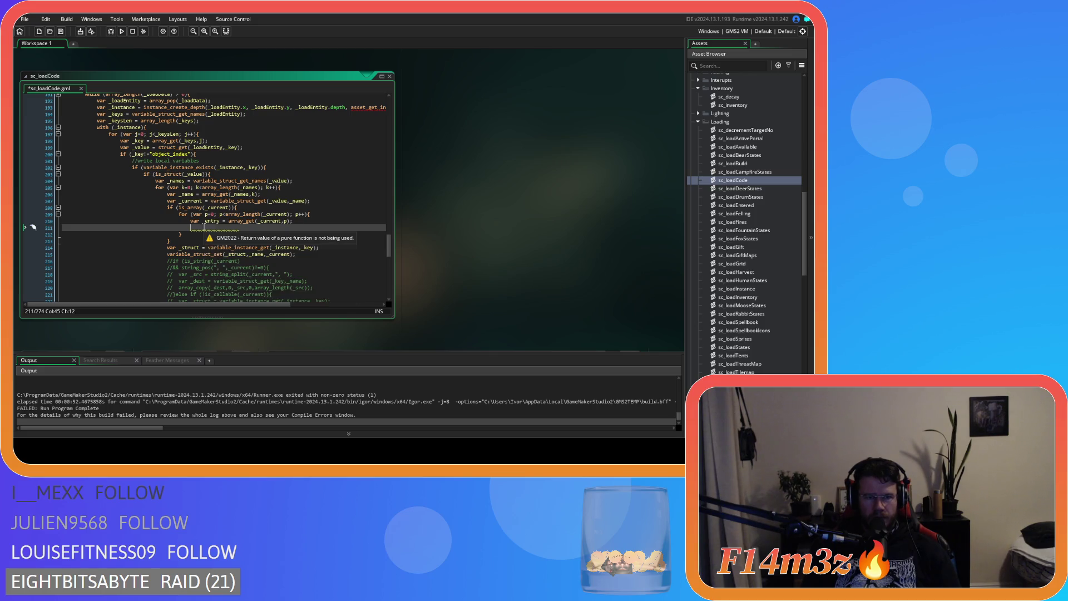
{"action": "type", "text": " (is_struct(_value)"}
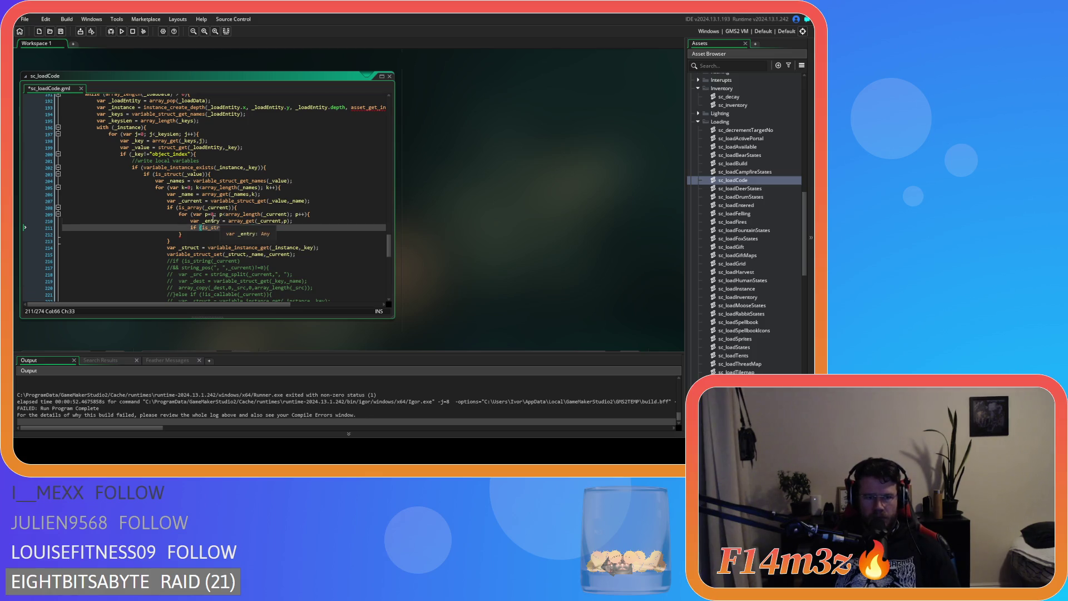
{"action": "double_click", "coordinate": [206, 221]}
{"action": "key", "text": "ctrl+c"}
{"action": "double_click", "coordinate": [241, 227]}
{"action": "key", "text": "ctrl+v"}
{"action": "left_click", "coordinate": [274, 227]}
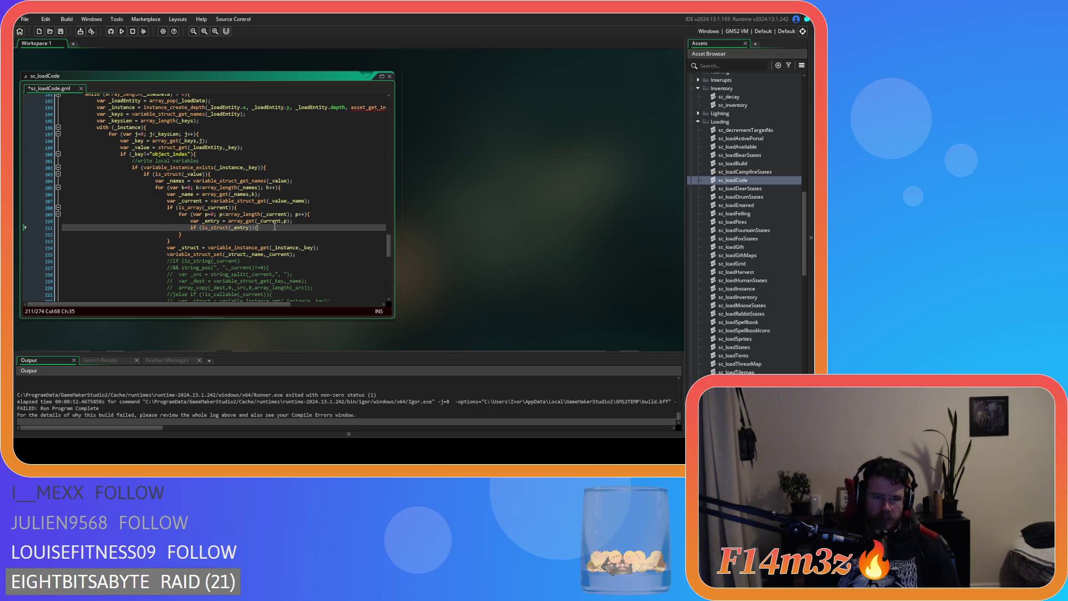
{"action": "type", "text": "{"}
{"action": "key", "text": "Return"}
{"action": "key", "text": "Return"}
{"action": "type", "text": "}"}
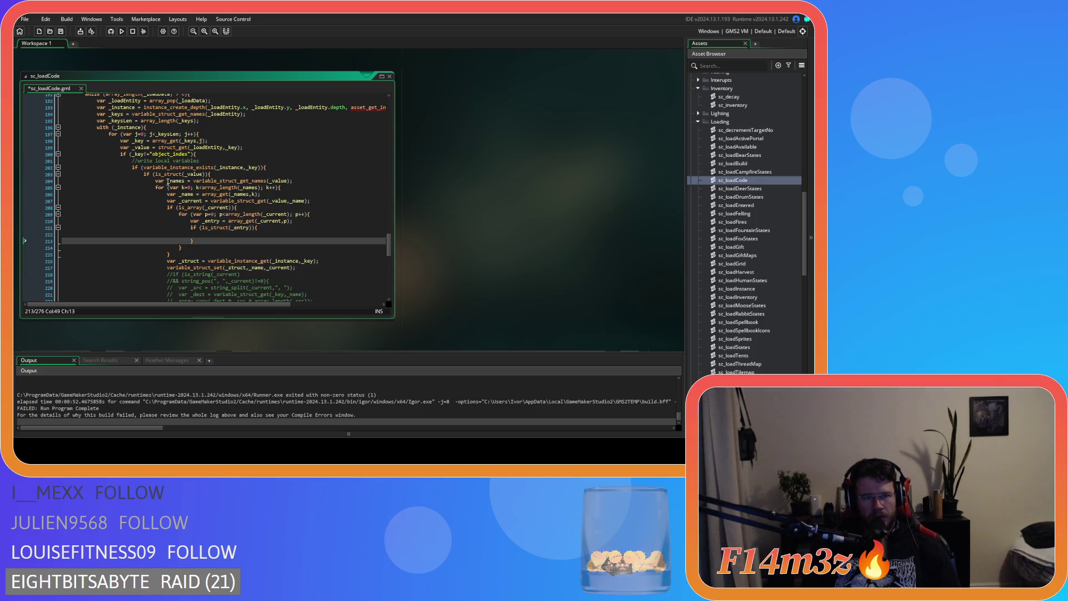
{"action": "left_click_drag", "start_coordinate": [155, 182], "coordinate": [289, 192]}
Paste the names and loop header into the struct check as var _names2 = variable_struct_get_names(_entry).
{"action": "key", "text": "ctrl+c"}
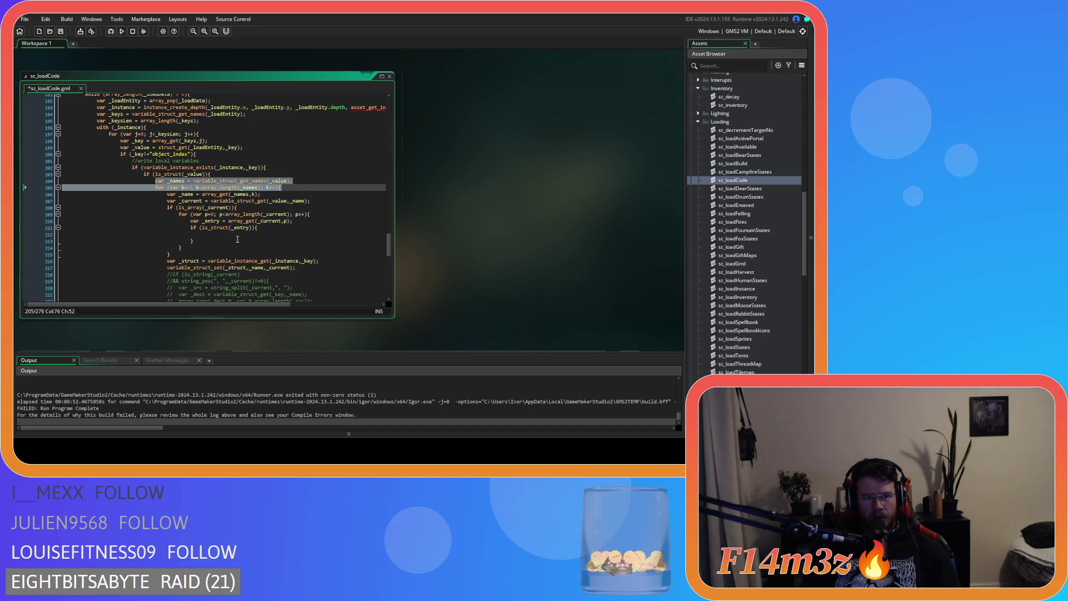
{"action": "left_click", "coordinate": [202, 235]}
{"action": "key", "text": "ctrl+v"}
{"action": "key", "text": "Tab"}
{"action": "key", "text": "Tab"}
{"action": "key", "text": "Tab"}
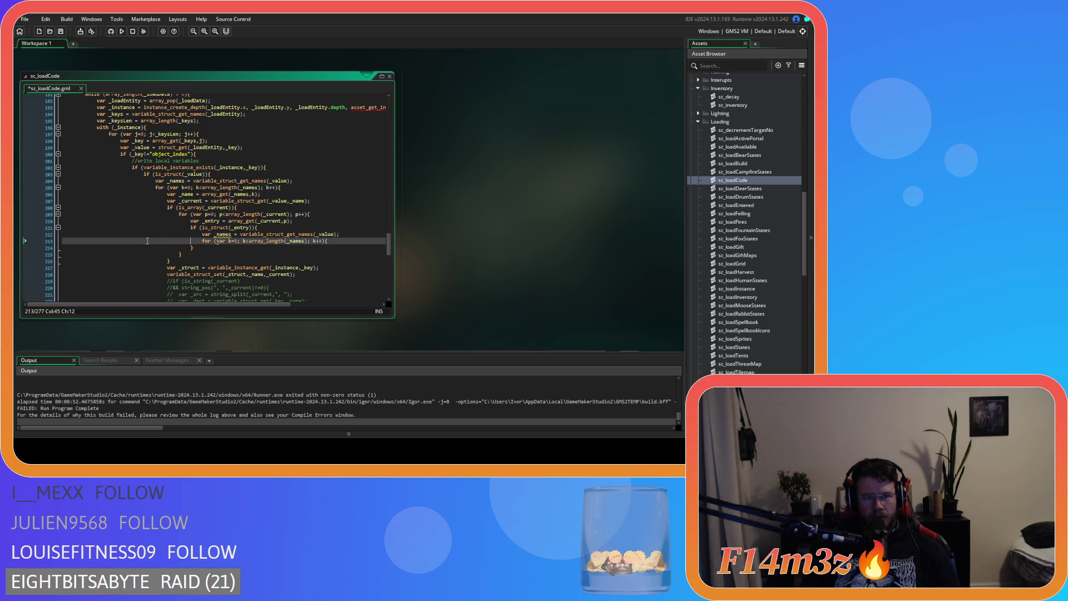
{"action": "left_click", "coordinate": [218, 247]}
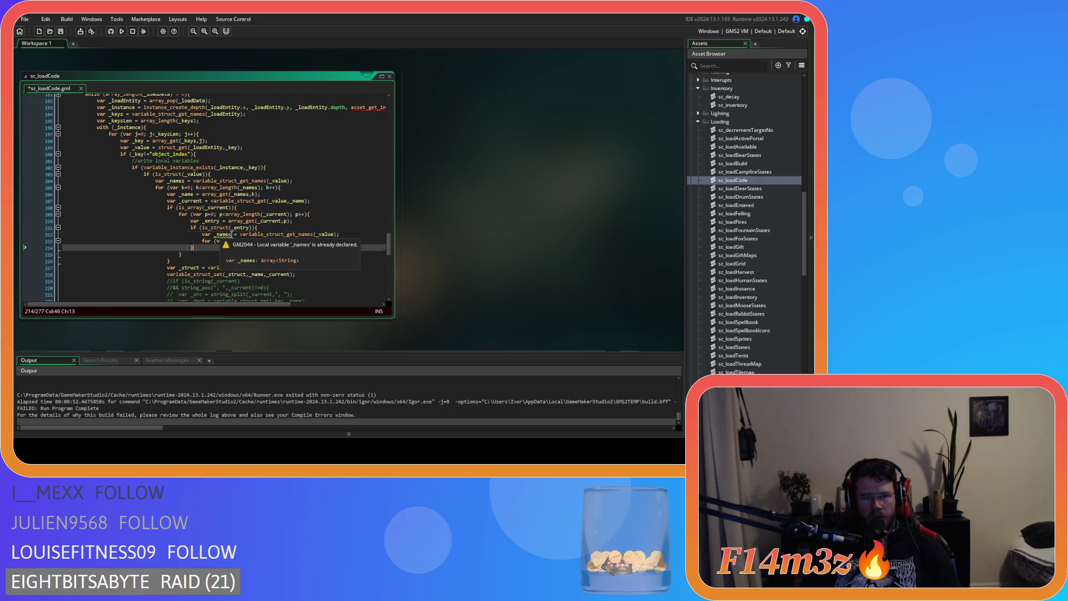
{"action": "left_click", "coordinate": [232, 234]}
{"action": "type", "text": "2"}
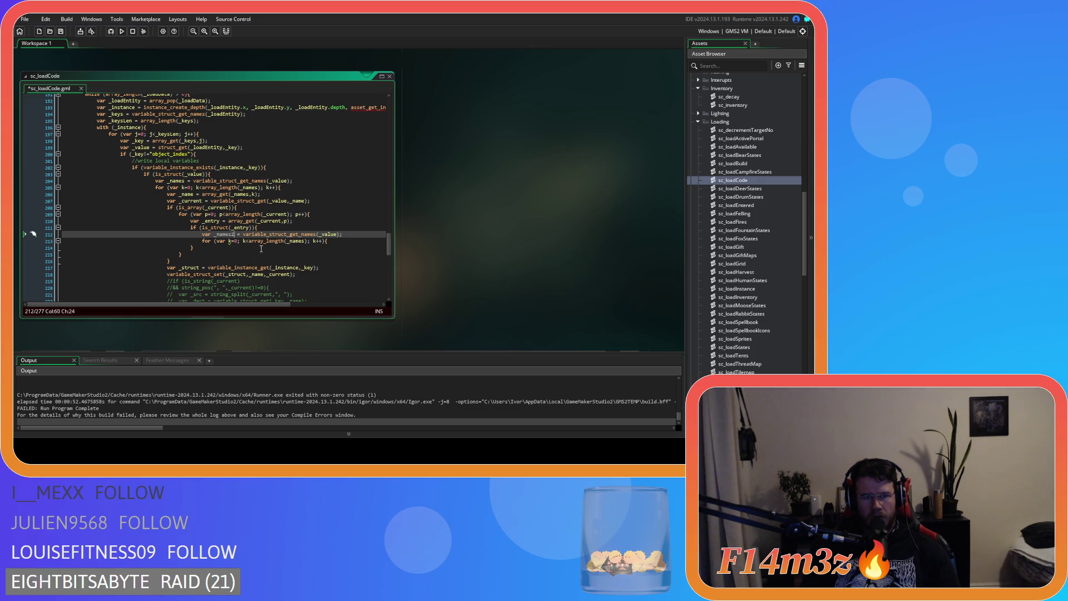
{"action": "mouse_move", "coordinate": [312, 243]}
{"action": "key", "text": "Up"}
{"action": "key", "text": "ctrl+c"}
{"action": "double_click", "coordinate": [328, 234]}
{"action": "key", "text": "ctrl+v"}
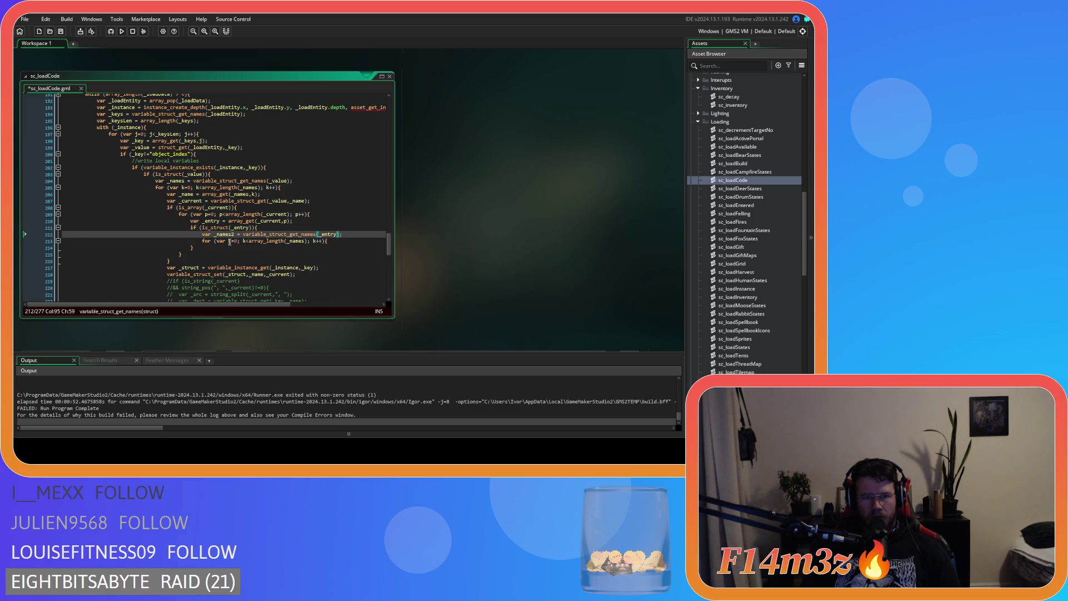
Rename the copied loop counter k to o, close the loop with a brace, and save.
{"action": "left_click", "coordinate": [230, 241]}
{"action": "type", "text": "c"}
{"action": "double_click", "coordinate": [244, 241]}
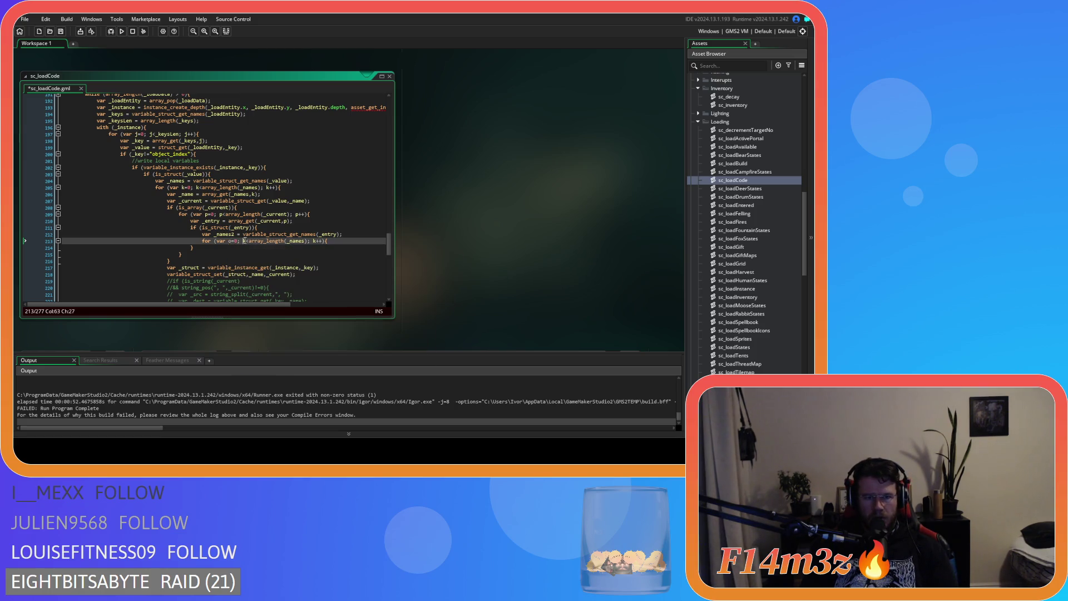
{"action": "type", "text": "c"}
{"action": "left_click", "coordinate": [311, 242]}
{"action": "double_click", "coordinate": [313, 241]}
{"action": "type", "text": "o"}
{"action": "left_click", "coordinate": [334, 242]}
{"action": "key", "text": "Return"}
{"action": "key", "text": "Return"}
{"action": "type", "text": "}"}
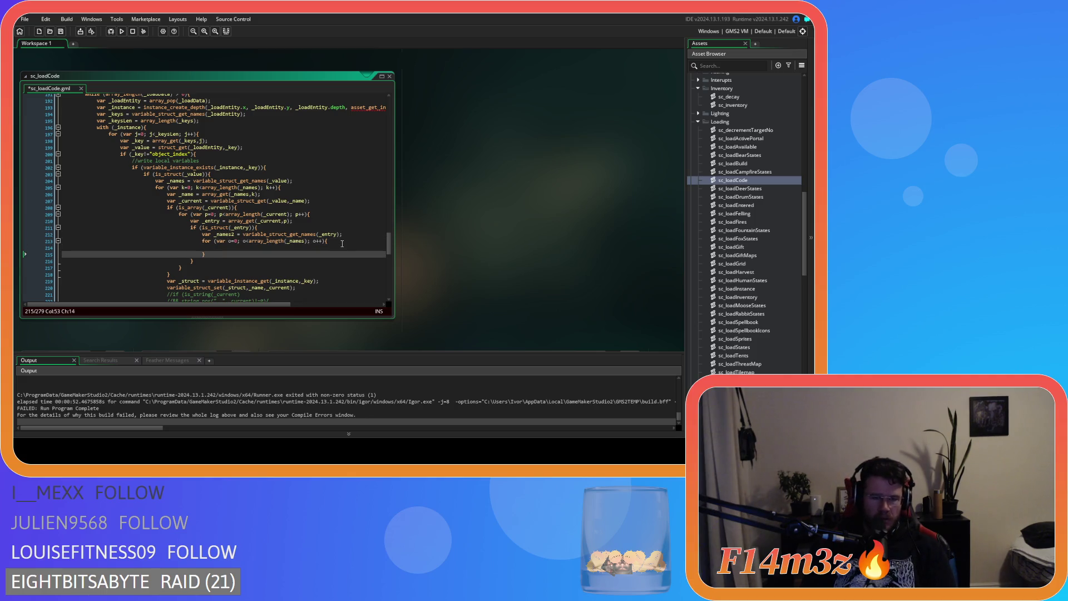
{"action": "left_click", "coordinate": [269, 248]}
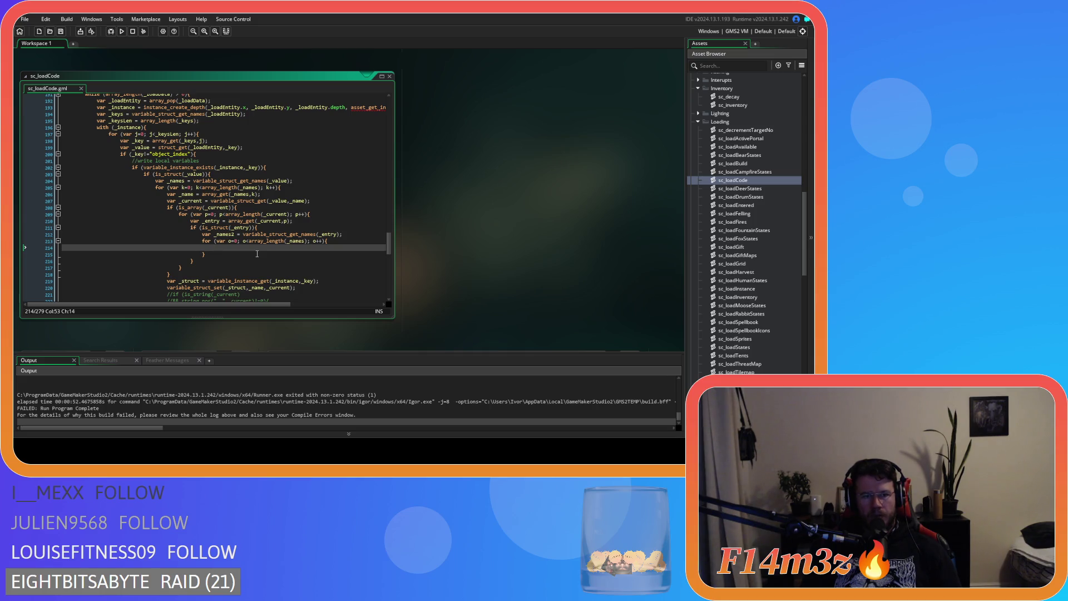
{"action": "left_click", "coordinate": [305, 242]}
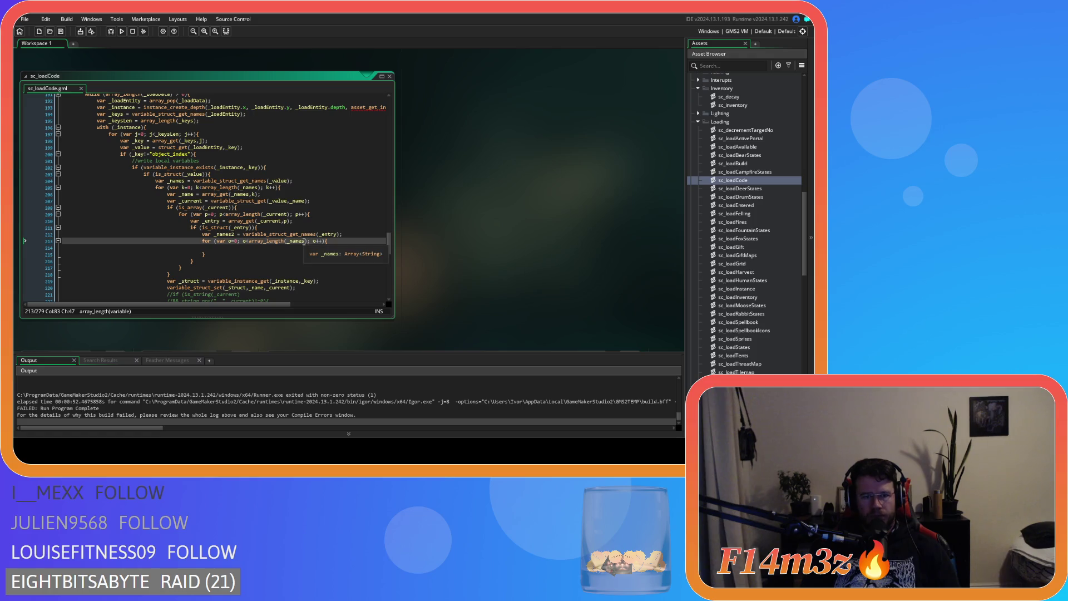
Change the nested loop bound to _names2 and paste the _name and _current lines into it.
{"action": "type", "text": "2"}
{"action": "key", "text": "Down"}
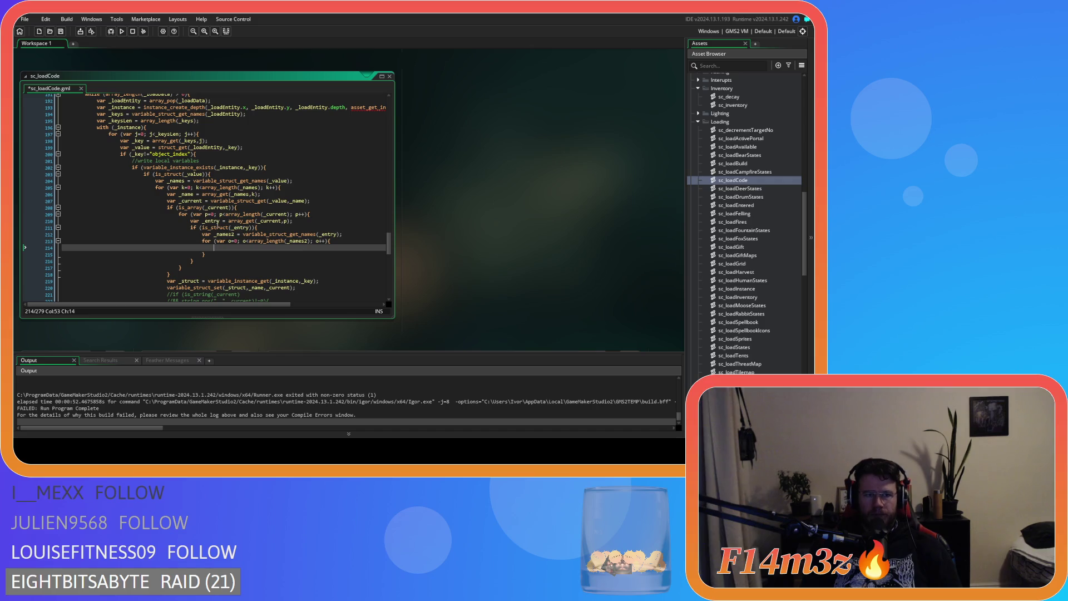
{"action": "left_click_drag", "start_coordinate": [315, 202], "coordinate": [167, 194]}
{"action": "key", "text": "ctrl+c"}
{"action": "left_click", "coordinate": [214, 248]}
{"action": "key", "text": "ctrl+v"}
Indent the pasted lines and rename their variables to _name2 and _current2.
{"action": "left_click", "coordinate": [161, 260]}
{"action": "key", "text": "Up"}
{"action": "key", "text": "Tab"}
{"action": "key", "text": "Tab"}
{"action": "key", "text": "Tab"}
{"action": "left_click", "coordinate": [240, 247]}
{"action": "key", "text": "Right"}
{"action": "type", "text": "2"}
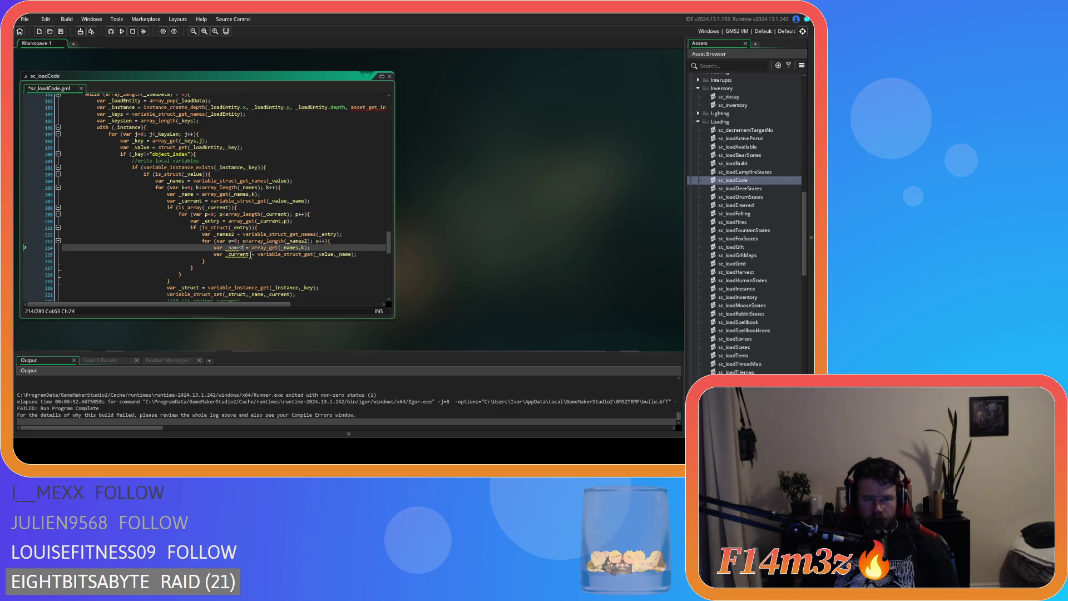
{"action": "left_click", "coordinate": [249, 254]}
{"action": "type", "text": "2"}
{"action": "key", "text": "End"}
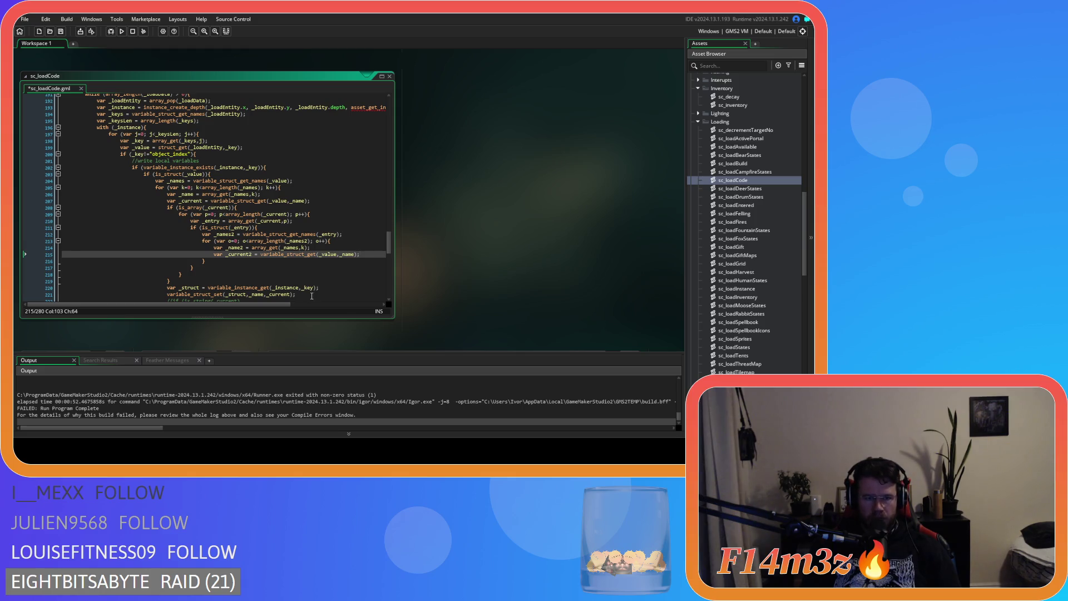
{"action": "left_click_drag", "start_coordinate": [312, 296], "coordinate": [167, 288]}
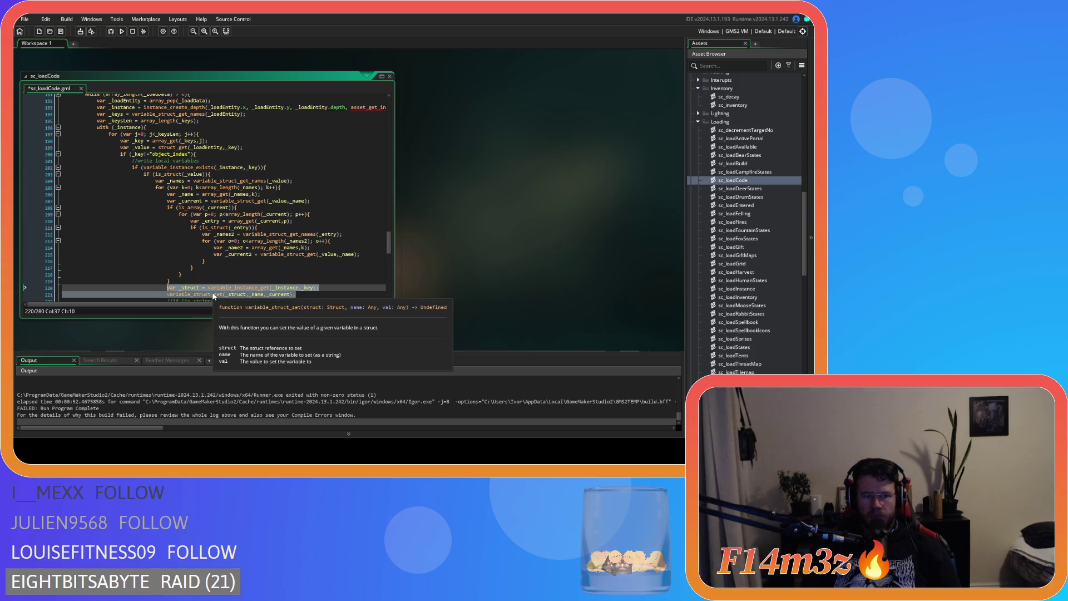
Paste the var _struct and variable_struct_set lines after _current2 and indent them.
{"action": "left_click", "coordinate": [364, 254]}
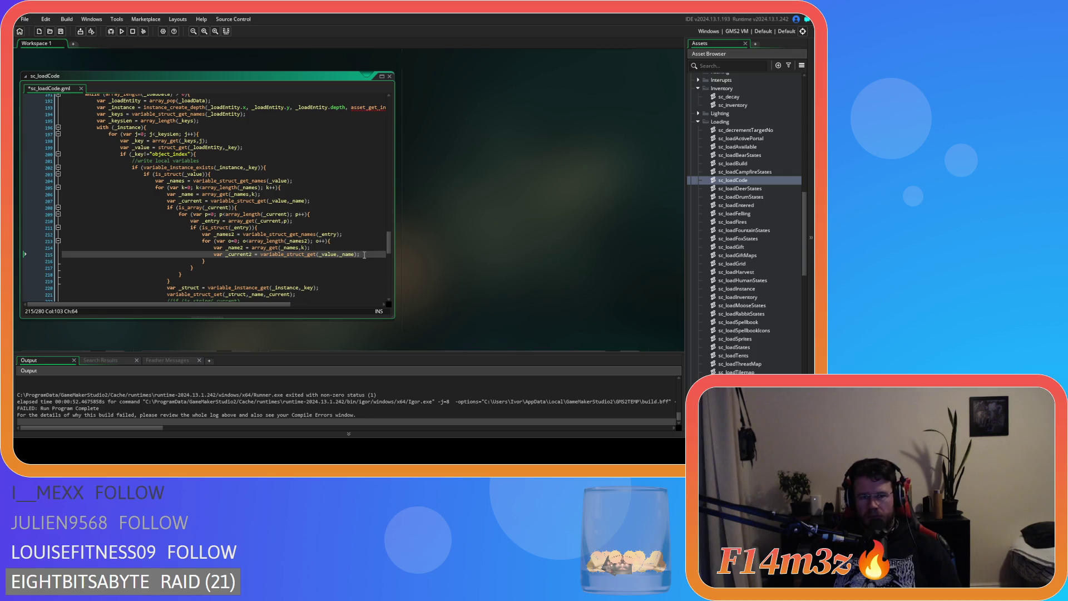
{"action": "key", "text": "Return"}
{"action": "key", "text": "ctrl+v"}
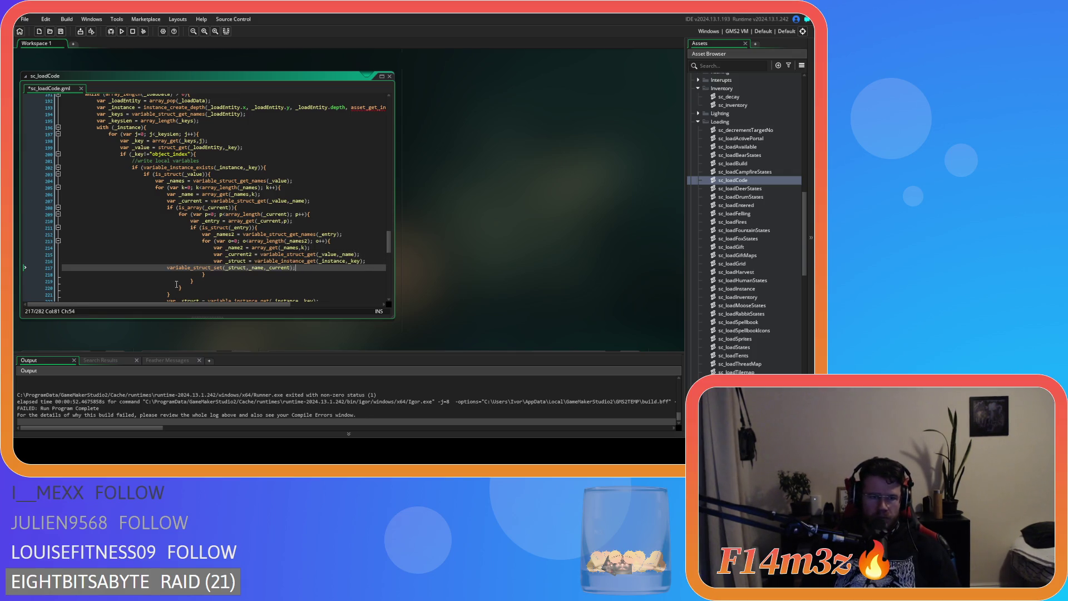
{"action": "left_click", "coordinate": [165, 267]}
{"action": "key", "text": "Tab"}
{"action": "key", "text": "Tab"}
{"action": "key", "text": "Tab"}
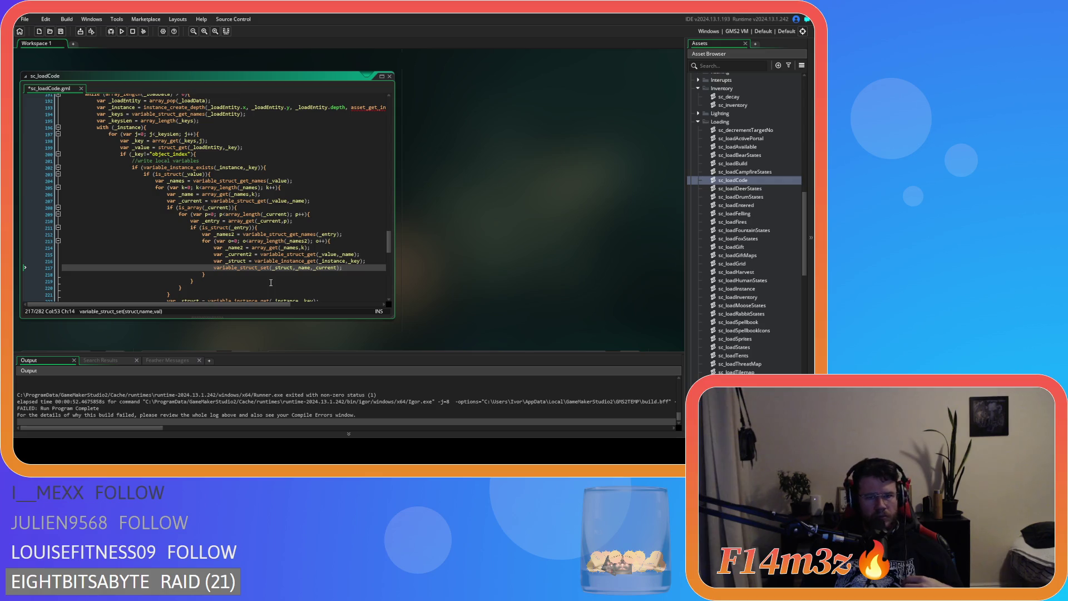
{"action": "scroll", "coordinate": [271, 283], "scroll_direction": "down", "scroll_amount": 2}
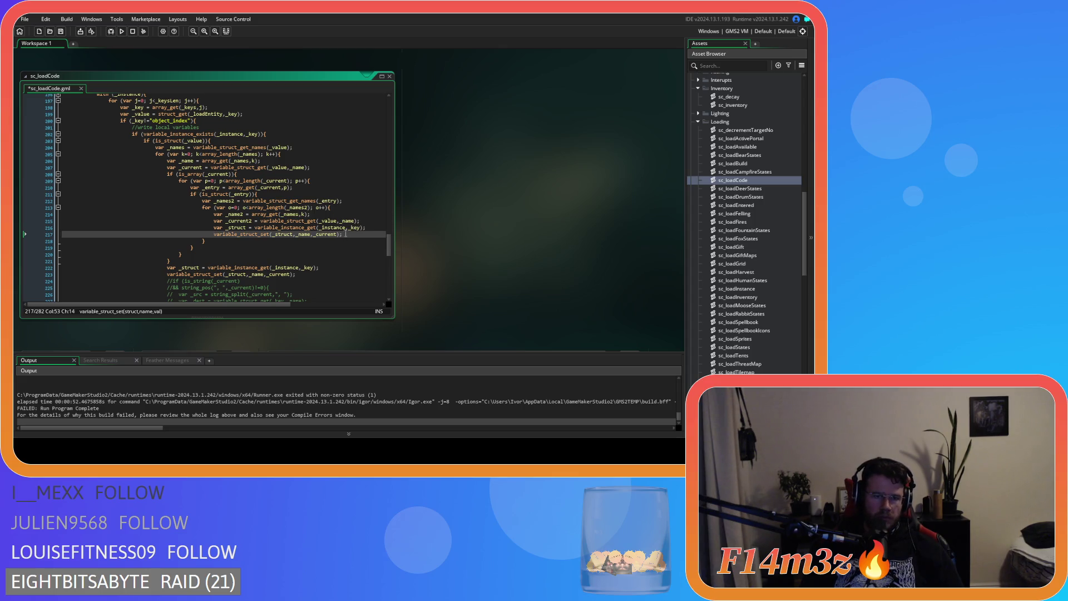
{"action": "left_click", "coordinate": [371, 226]}
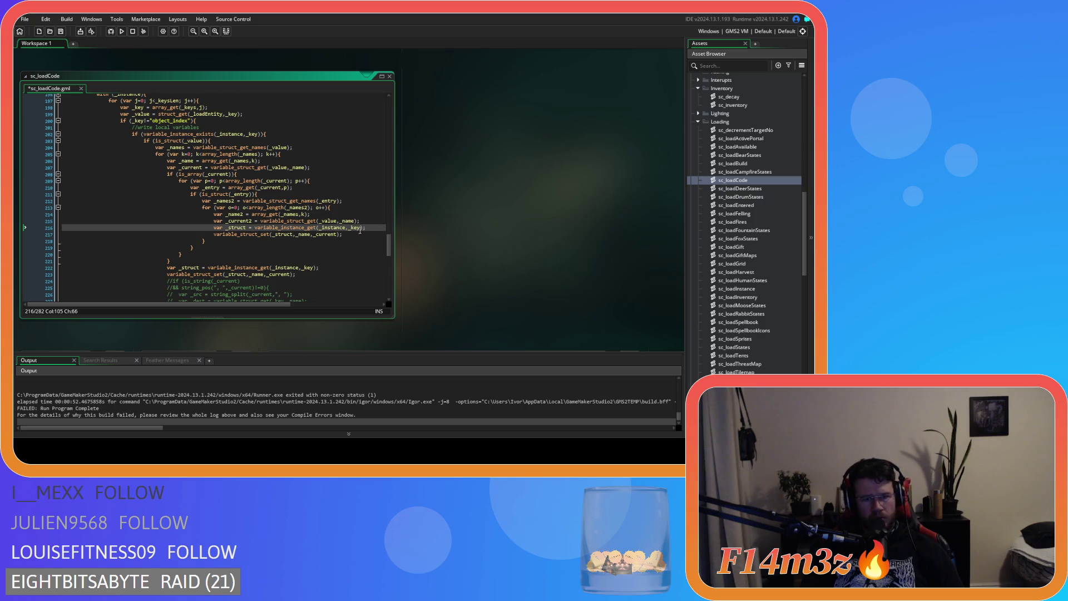
Add a blank line after _current2 and change line 214 to array_get(_names2,o).
{"action": "left_click", "coordinate": [364, 222]}
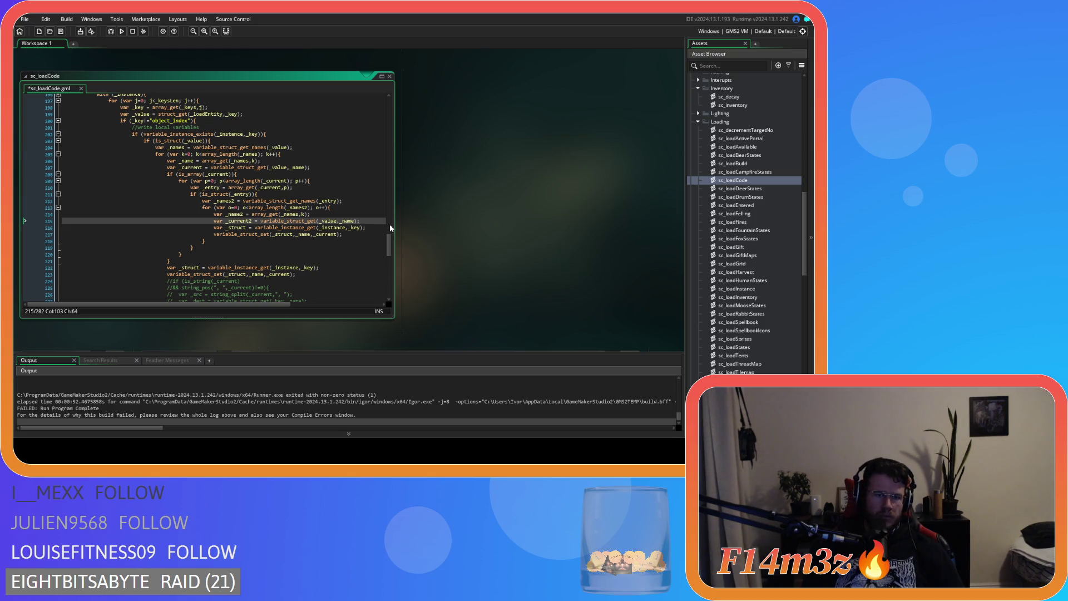
{"action": "key", "text": "Return"}
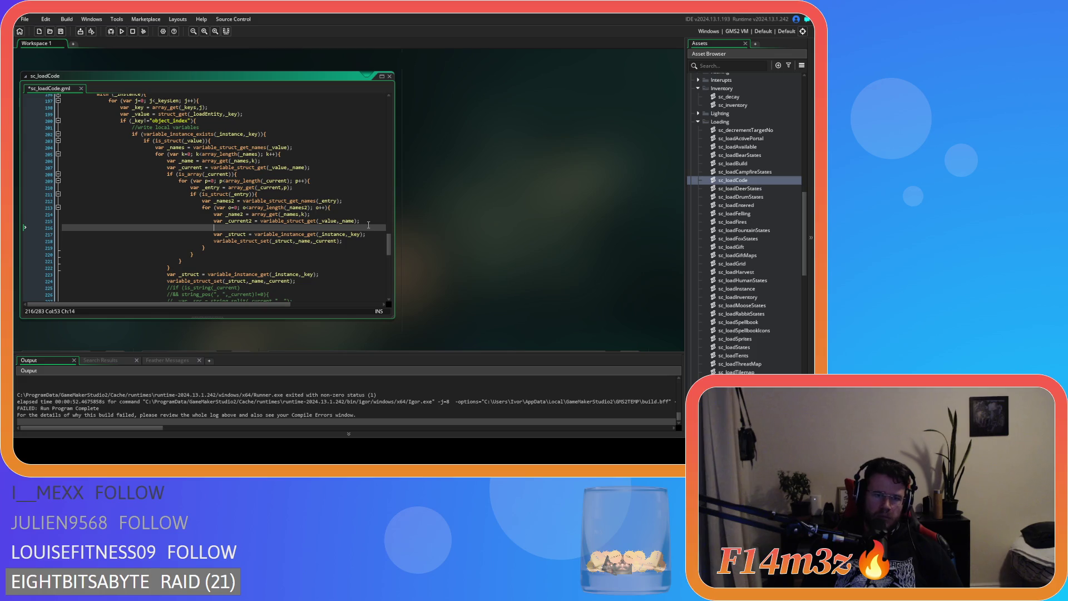
{"action": "double_click", "coordinate": [235, 214]}
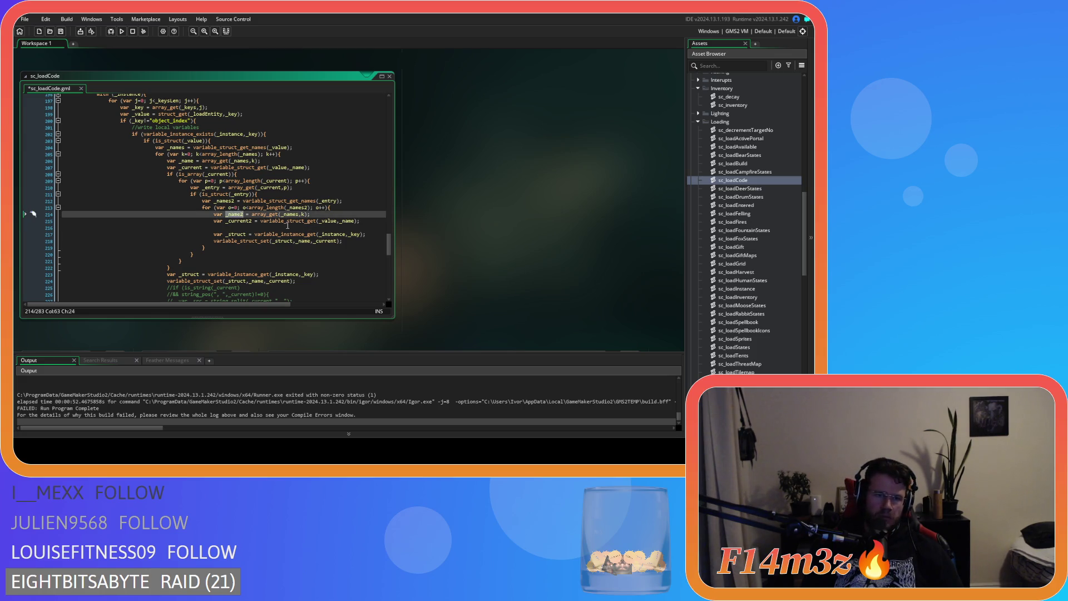
{"action": "left_click", "coordinate": [301, 215]}
{"action": "type", "text": "2"}
{"action": "key", "text": "Right"}
{"action": "type", "text": "o"}
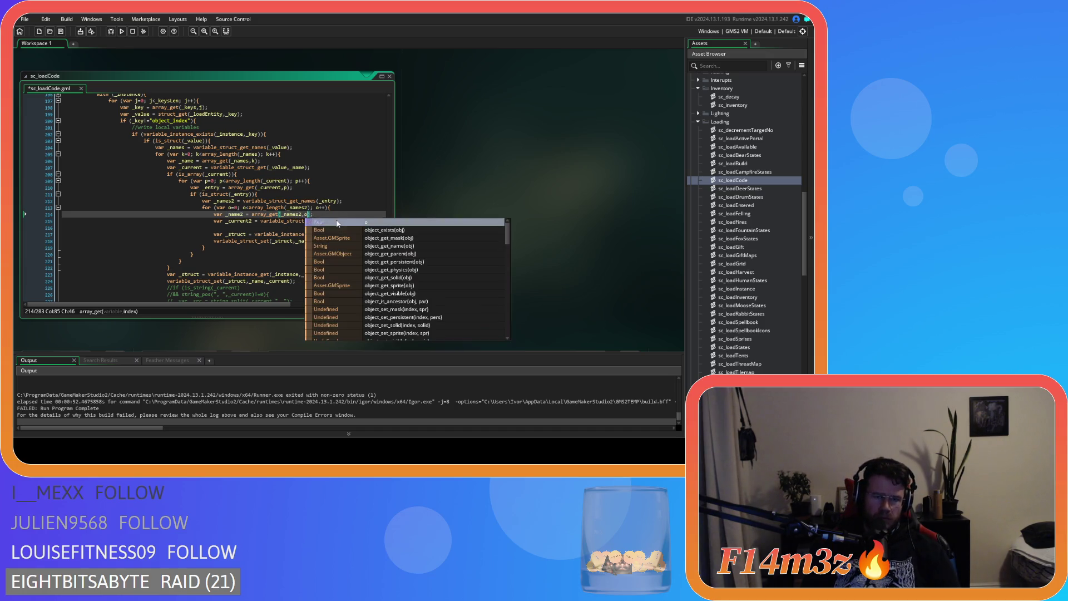
{"action": "left_click", "coordinate": [274, 227]}
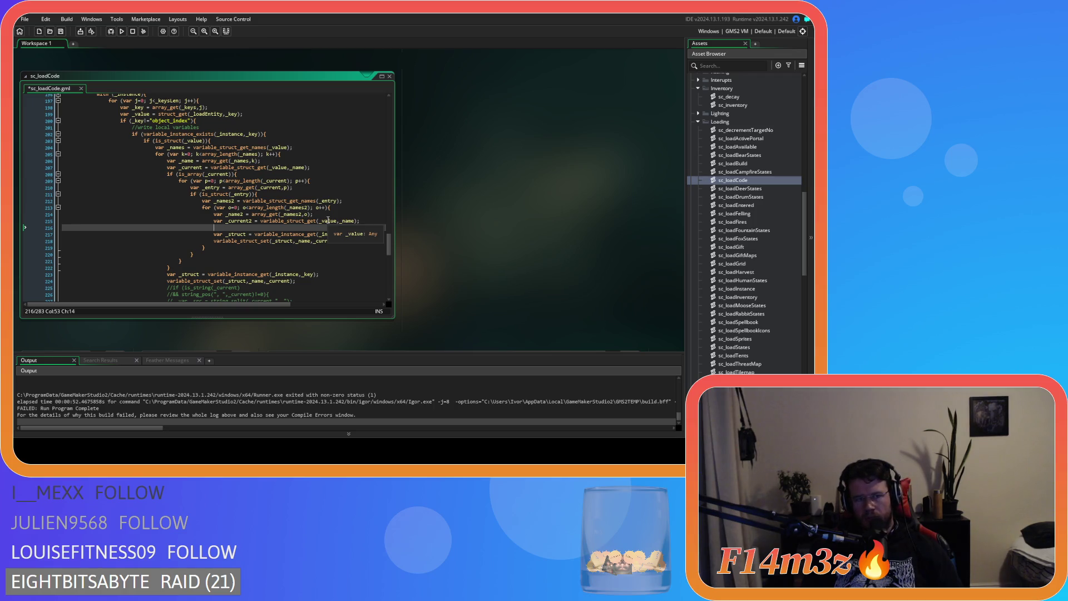
{"action": "left_click", "coordinate": [340, 222]}
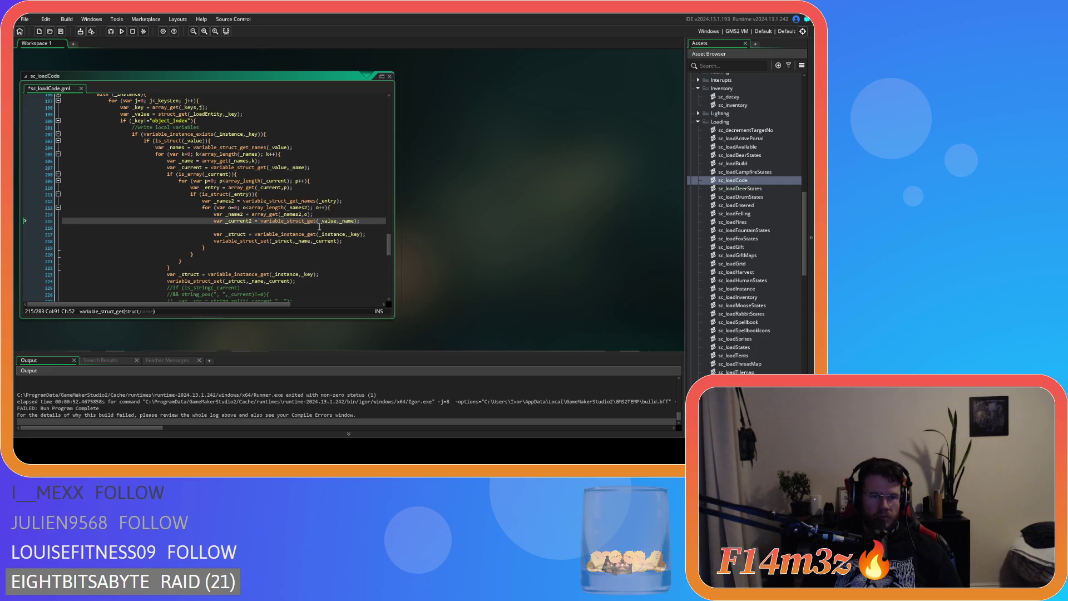
{"action": "mouse_move", "coordinate": [325, 221]}
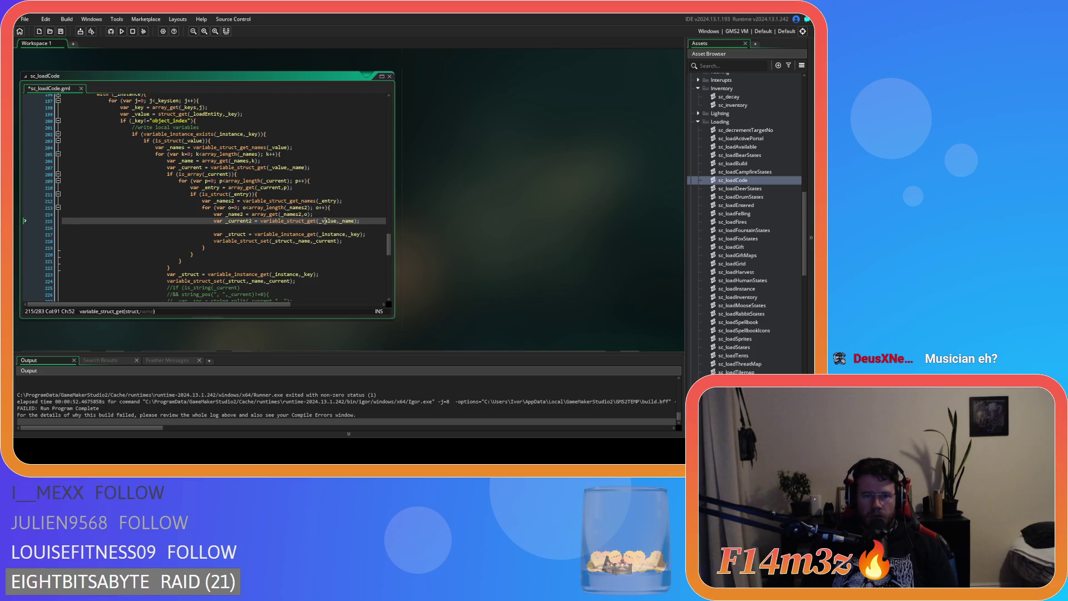
Check _value's uses on line 215 and save the sc_loadCode script.
{"action": "double_click", "coordinate": [327, 221]}
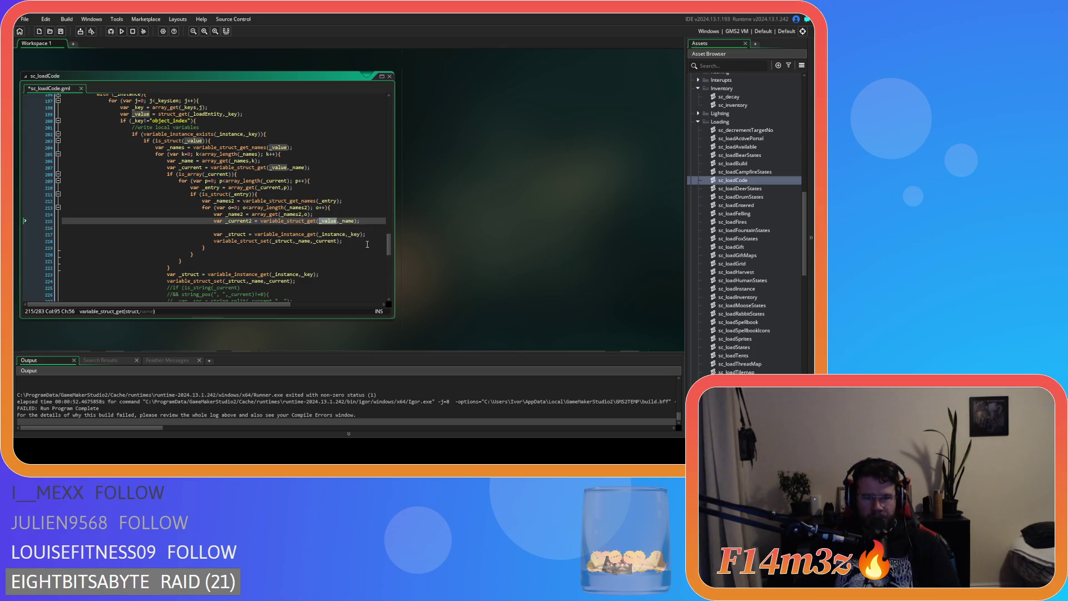
{"action": "left_click", "coordinate": [355, 221]}
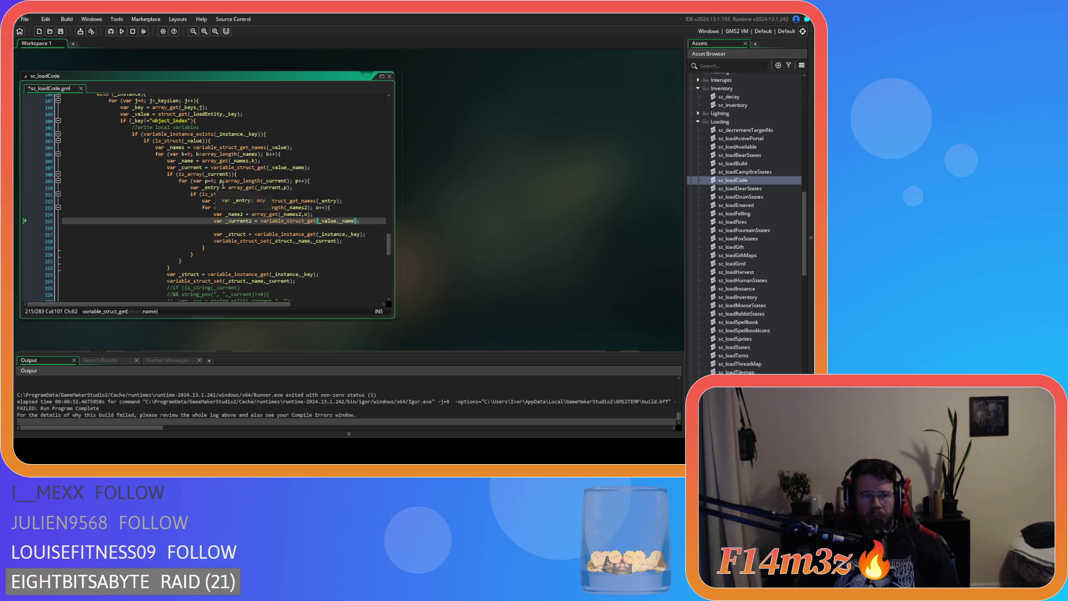
{"action": "left_click", "coordinate": [228, 201]}
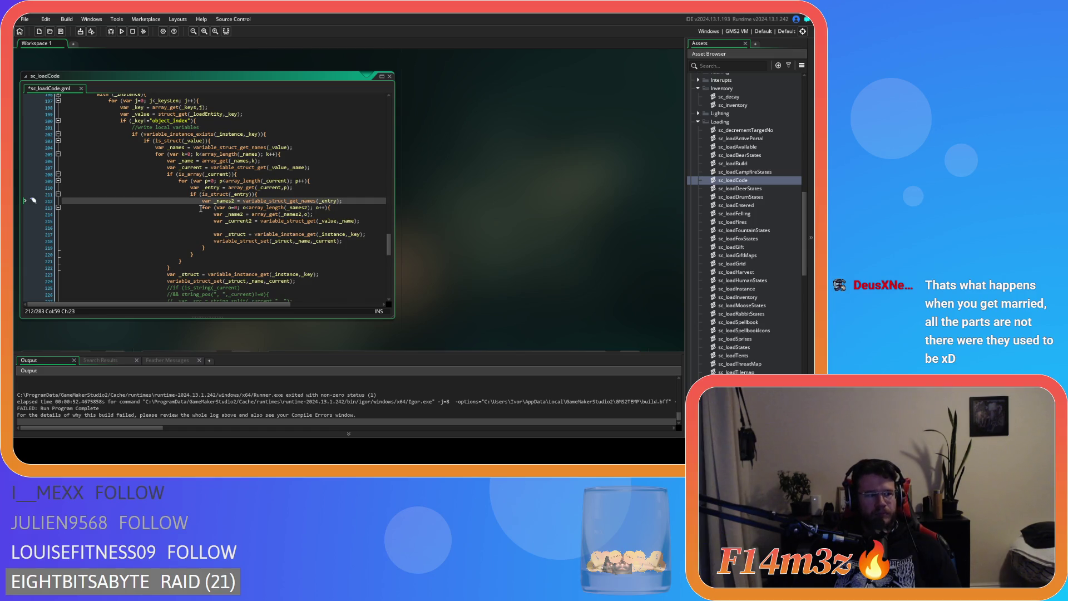
{"action": "key", "text": "ctrl+s"}
{"action": "key", "text": "Up"}
{"action": "key", "text": "Up"}
{"action": "key", "text": "Up"}
Review the _current lookup and the array_get signature on lines 206–207.
{"action": "left_click", "coordinate": [200, 183]}
{"action": "left_click", "coordinate": [201, 167]}
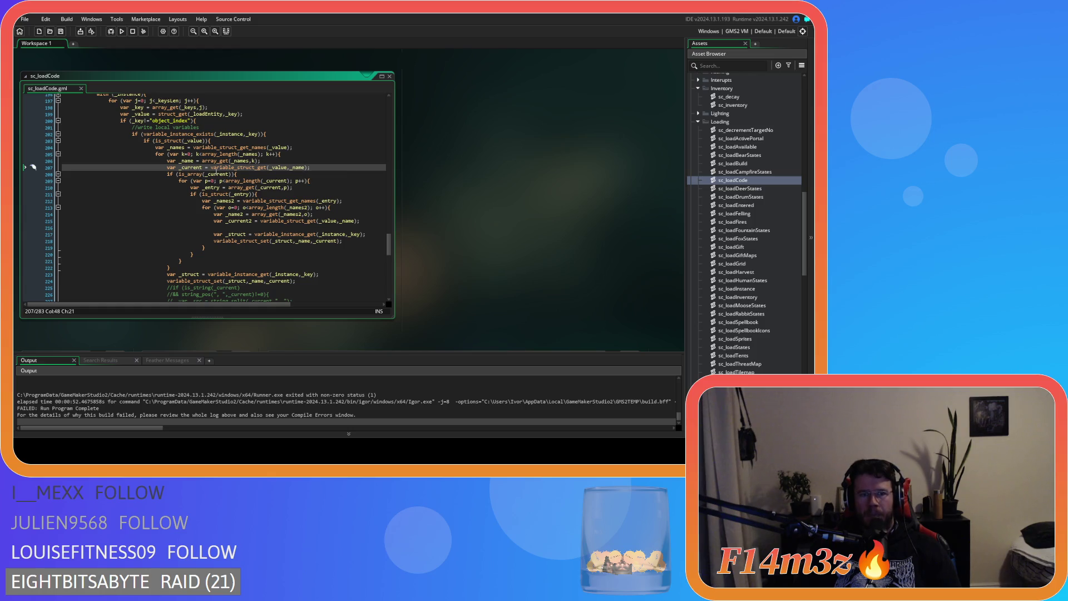
{"action": "left_click", "coordinate": [200, 160]}
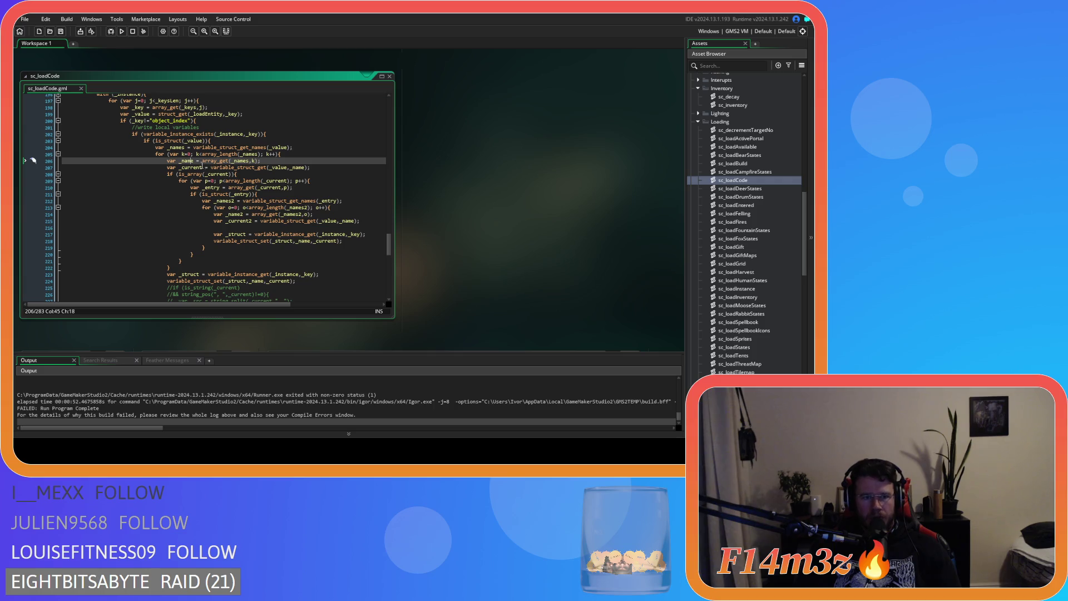
{"action": "mouse_move", "coordinate": [216, 167]}
{"action": "key", "text": "ctrl+Right"}
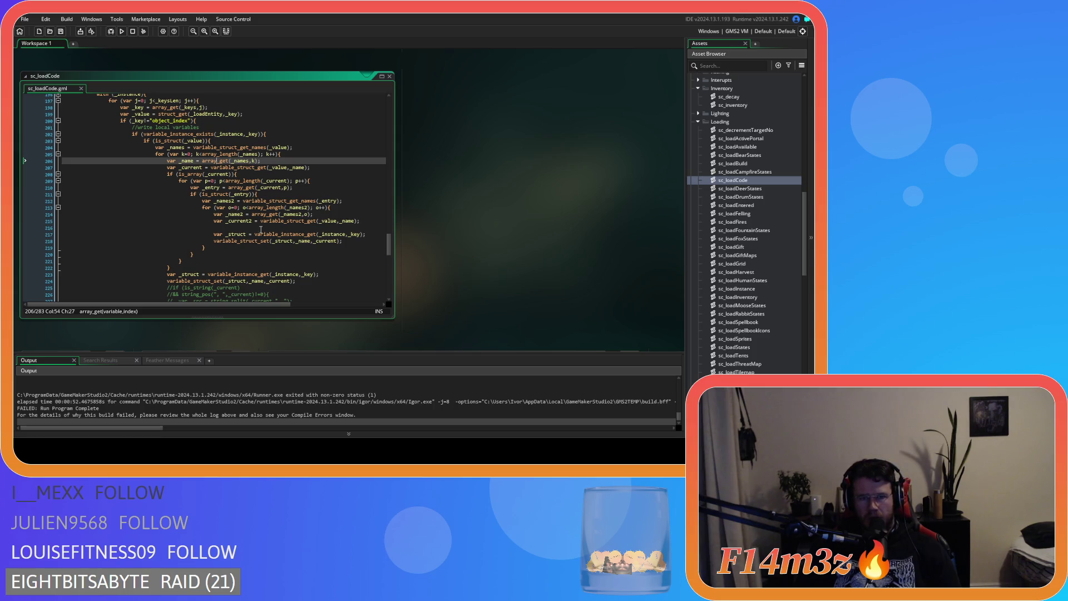
{"action": "double_click", "coordinate": [329, 221]}
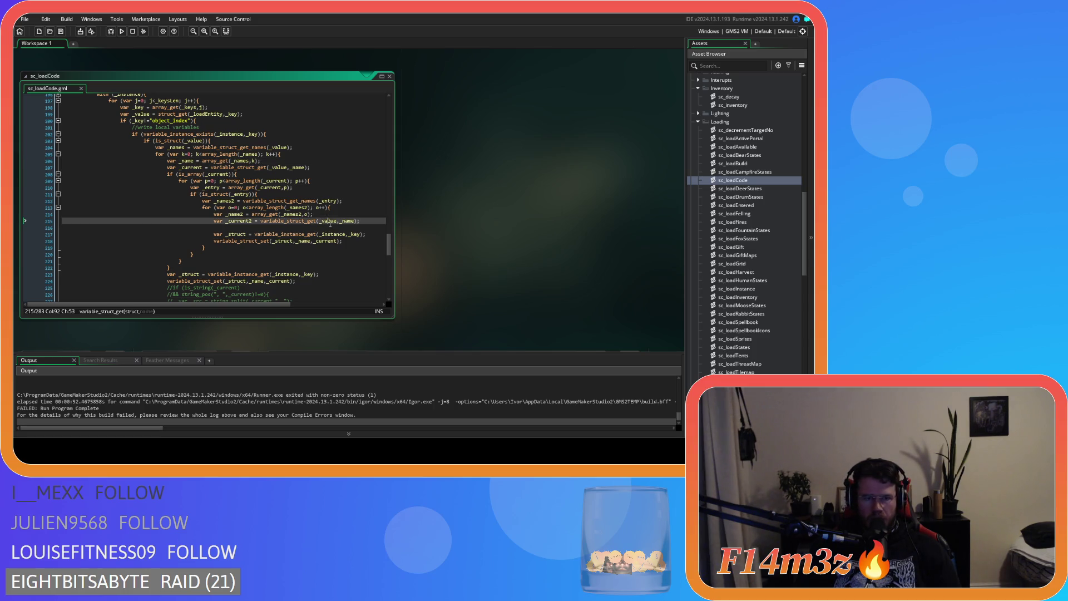
Change line 215 to variable_struct_get(_entry,_name2) and save the script.
{"action": "key", "text": "BackSpace"}
{"action": "type", "text": "_current"}
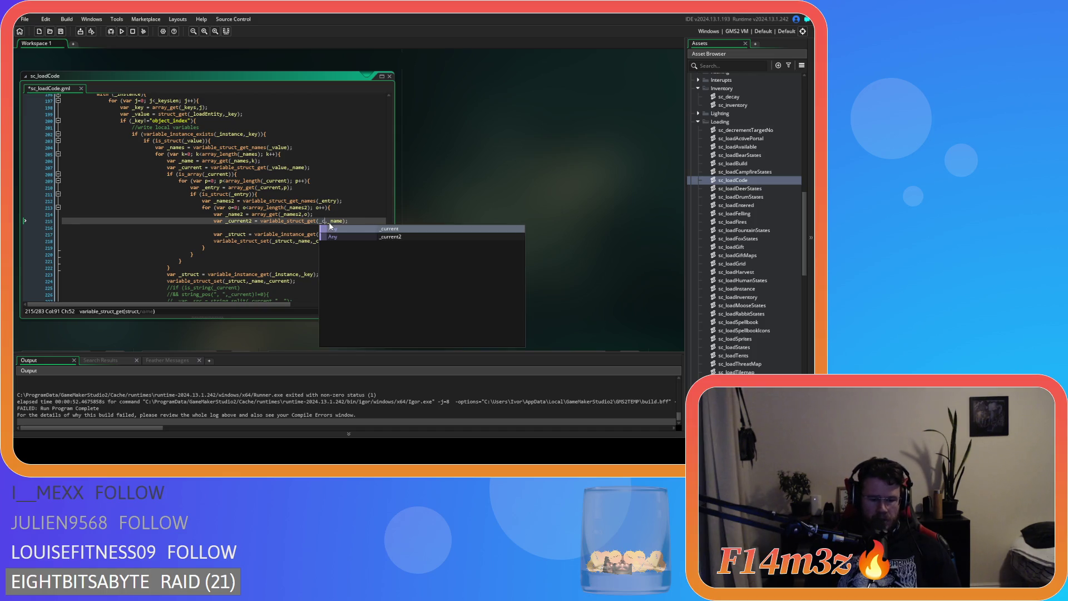
{"action": "left_click", "coordinate": [363, 222]}
{"action": "type", "text": "2"}
{"action": "mouse_move", "coordinate": [342, 221]}
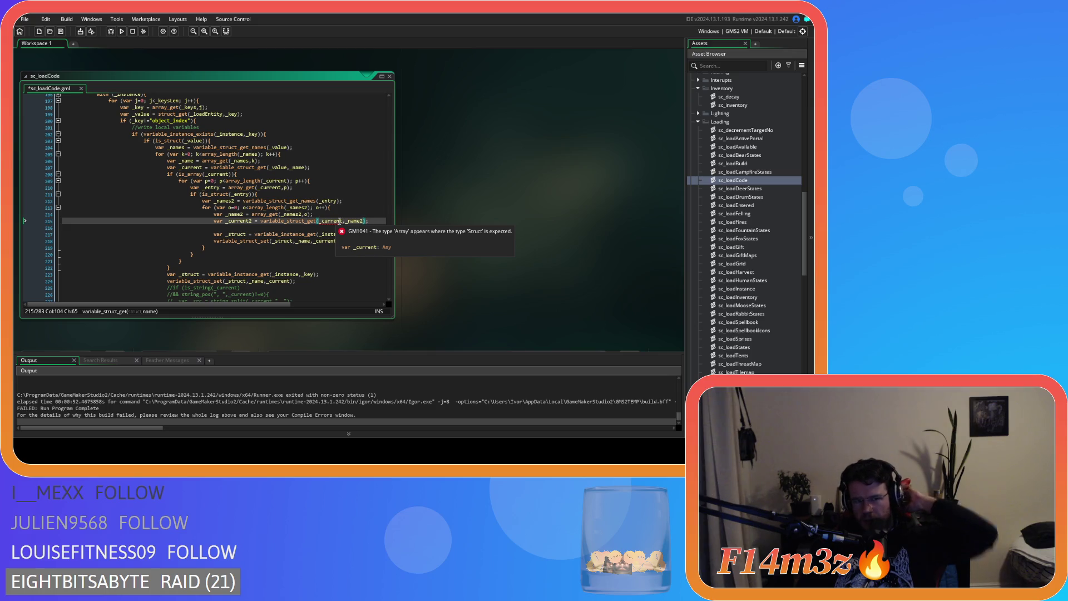
{"action": "left_click", "coordinate": [337, 221]}
{"action": "double_click", "coordinate": [337, 221]}
{"action": "type", "text": "_entry"}
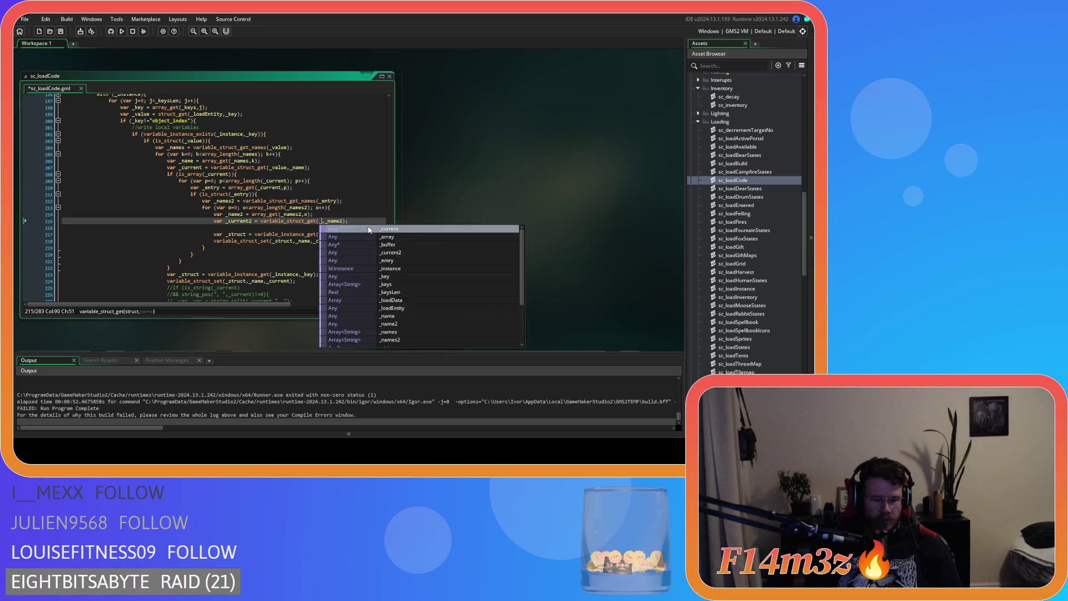
{"action": "left_click", "coordinate": [369, 223]}
{"action": "key", "text": "ctrl+s"}
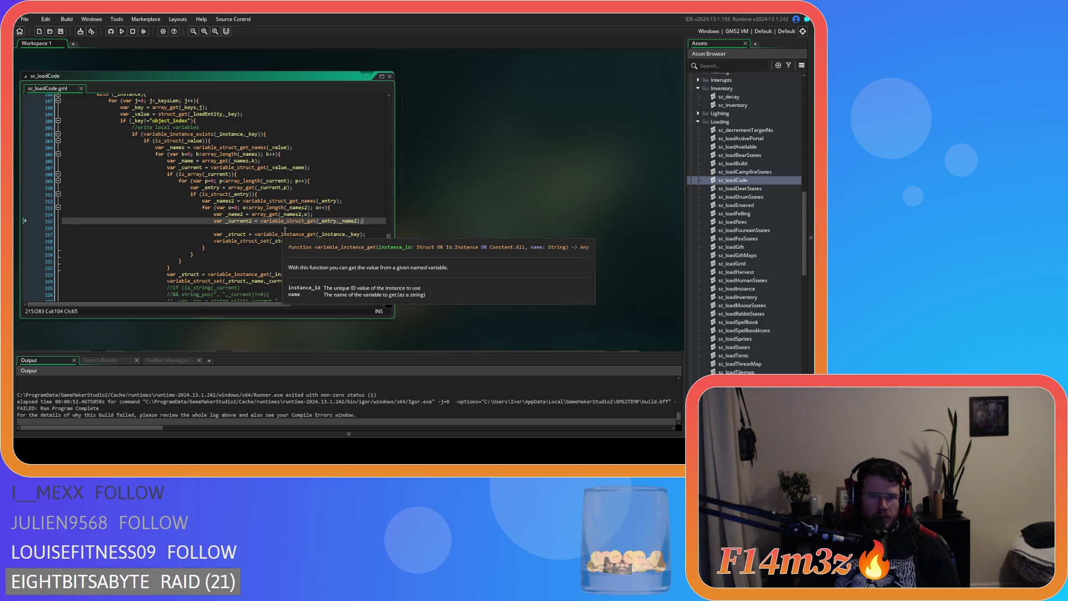
Review the nested loop lines 211–216 around the new lookup.
{"action": "left_click", "coordinate": [285, 229]}
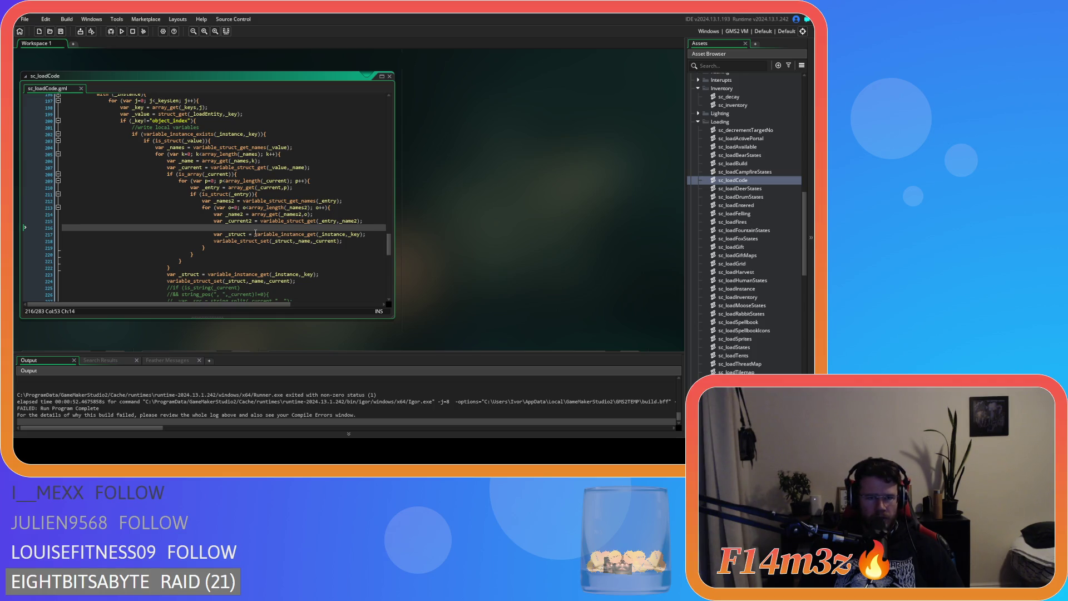
{"action": "mouse_move", "coordinate": [255, 233]}
{"action": "left_click", "coordinate": [313, 209]}
{"action": "left_click", "coordinate": [373, 220]}
{"action": "left_click", "coordinate": [354, 193]}
{"action": "left_click", "coordinate": [370, 221]}
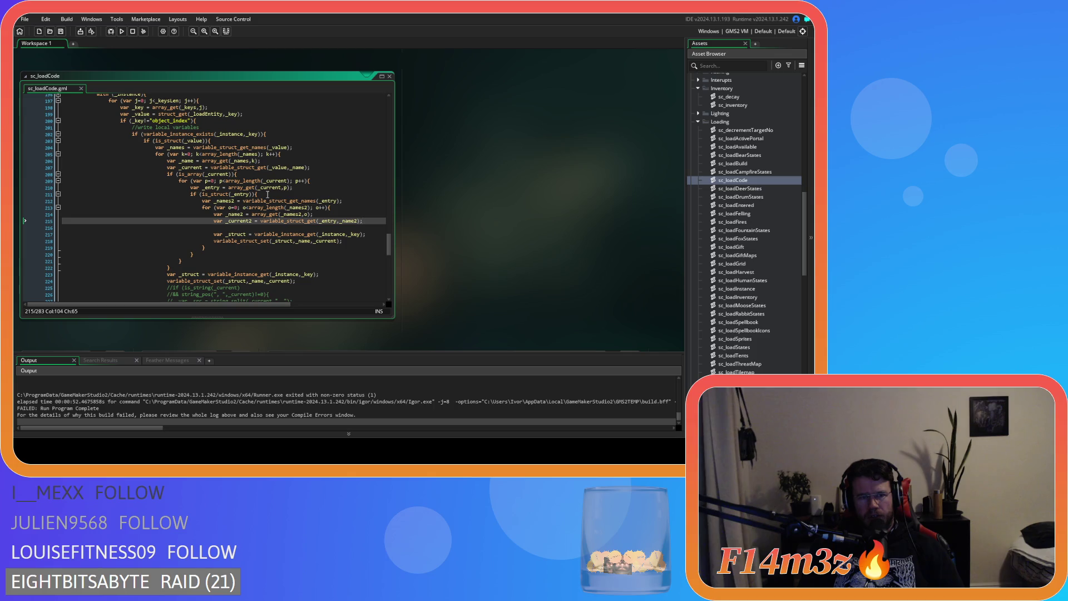
{"action": "left_click", "coordinate": [277, 201]}
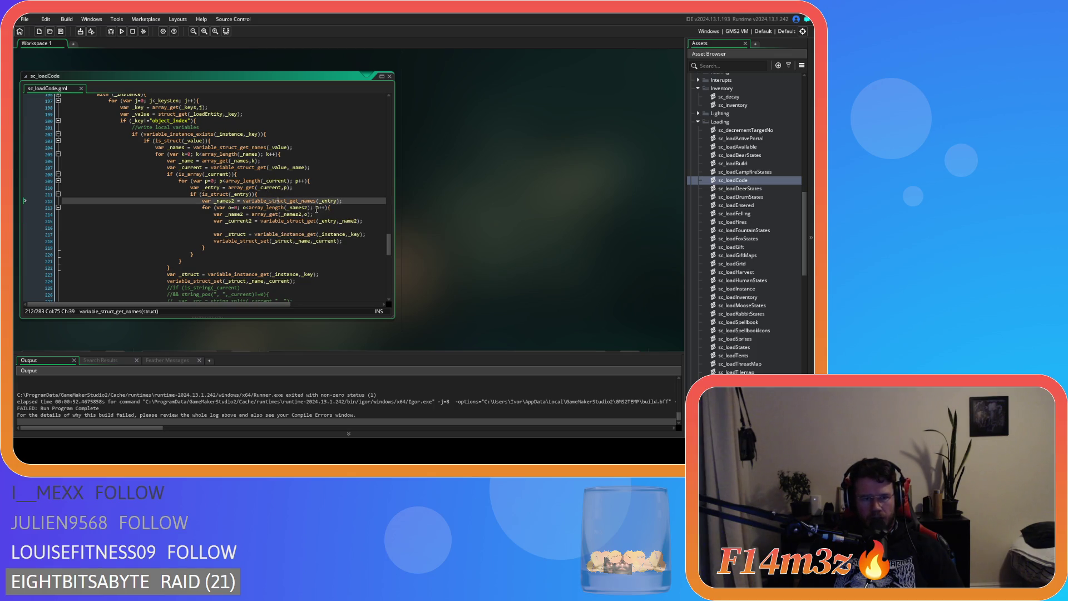
{"action": "left_click", "coordinate": [340, 207]}
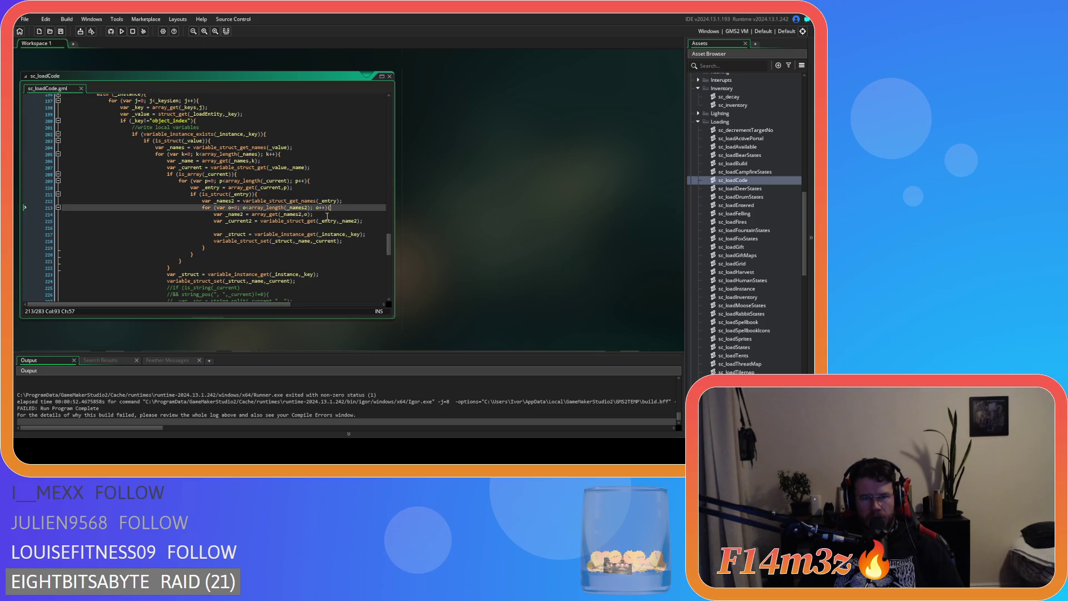
{"action": "left_click", "coordinate": [327, 216]}
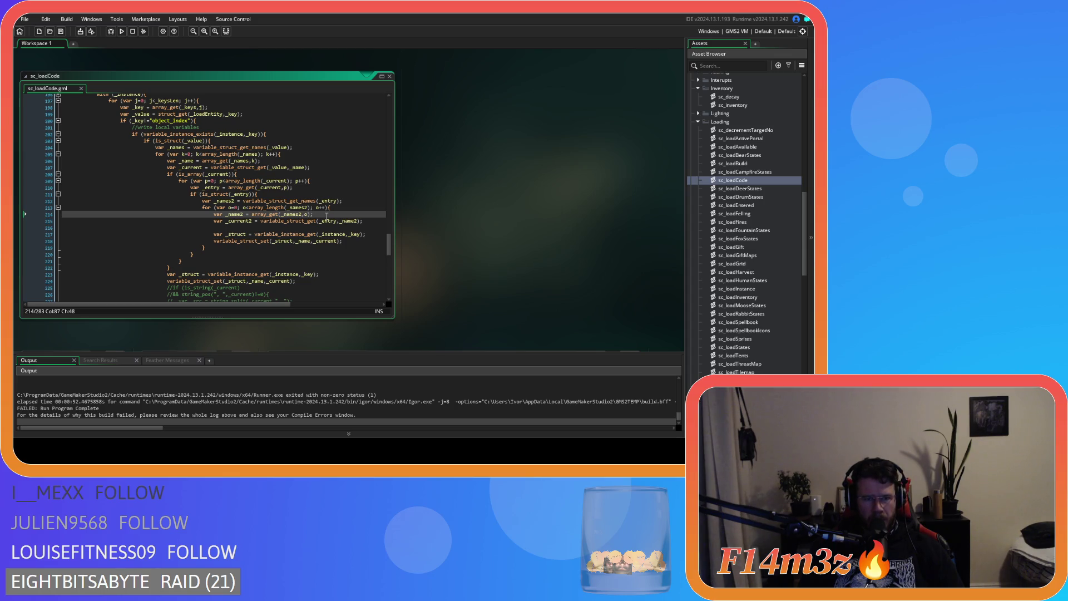
{"action": "left_click", "coordinate": [259, 222]}
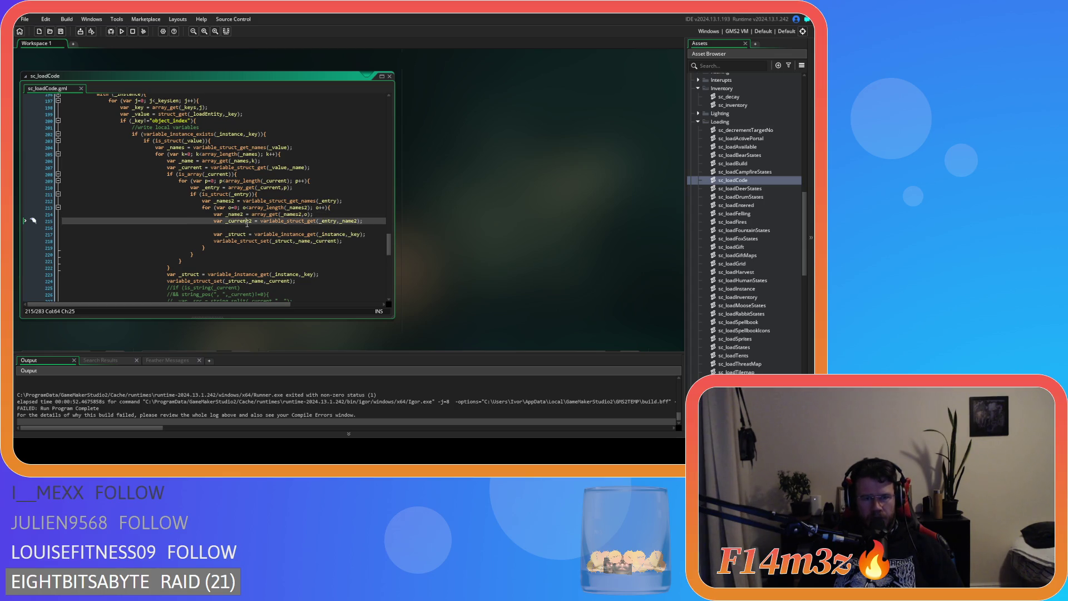
{"action": "mouse_move", "coordinate": [268, 223]}
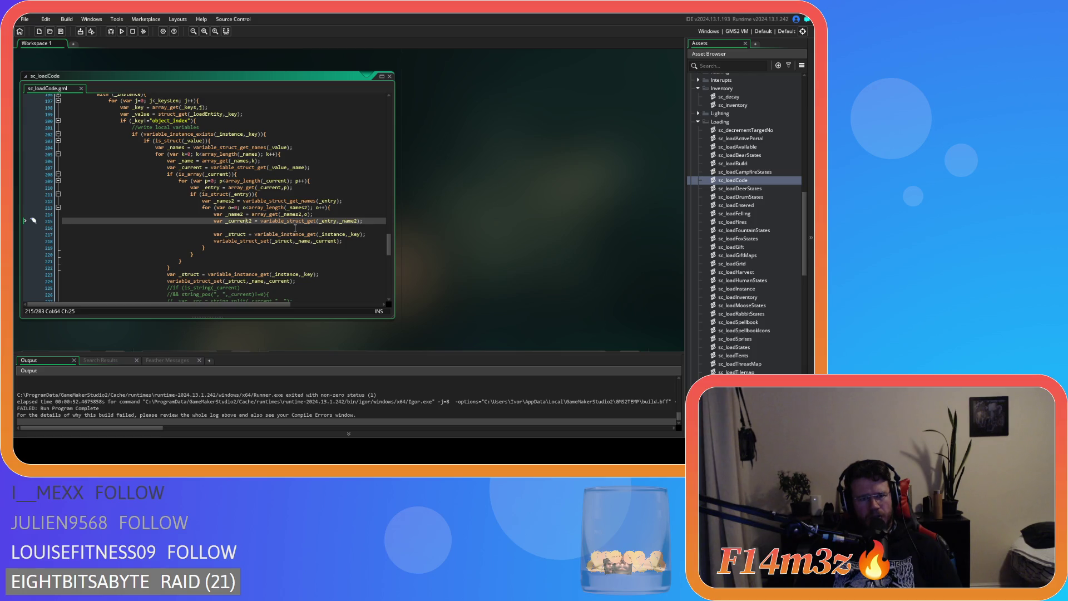
Remove blank line 216 and replace the instance lookup with array_get(_current,p).
{"action": "left_click", "coordinate": [259, 233]}
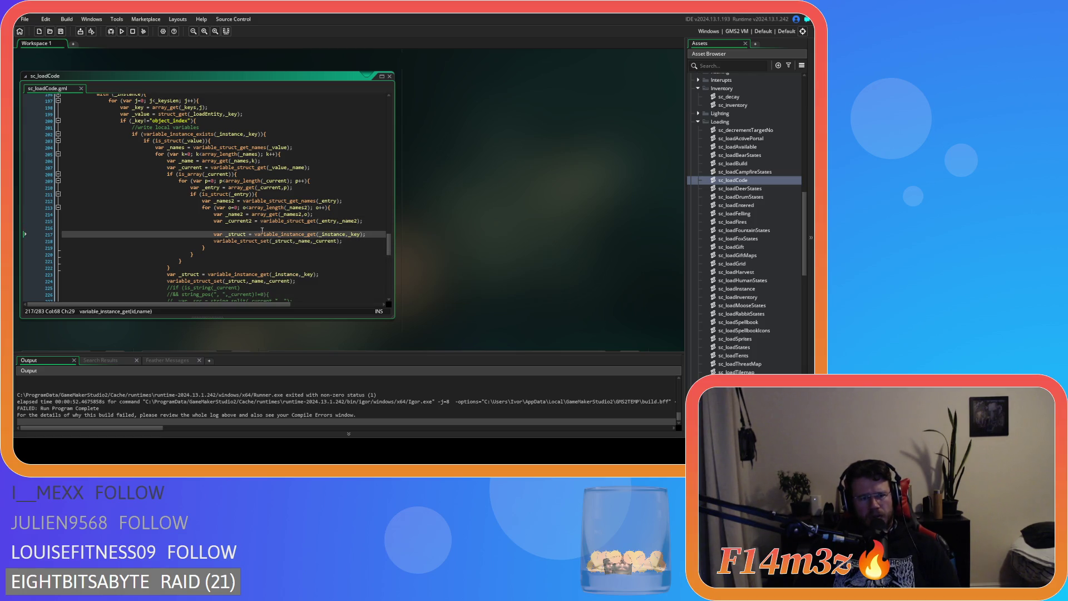
{"action": "left_click", "coordinate": [262, 229]}
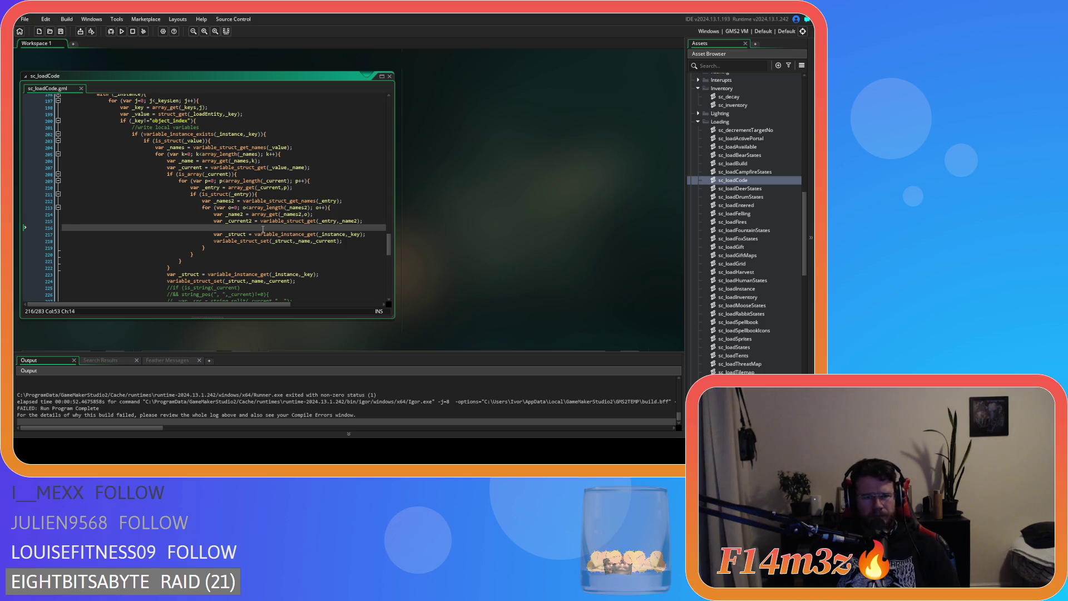
{"action": "type", "text": "a"}
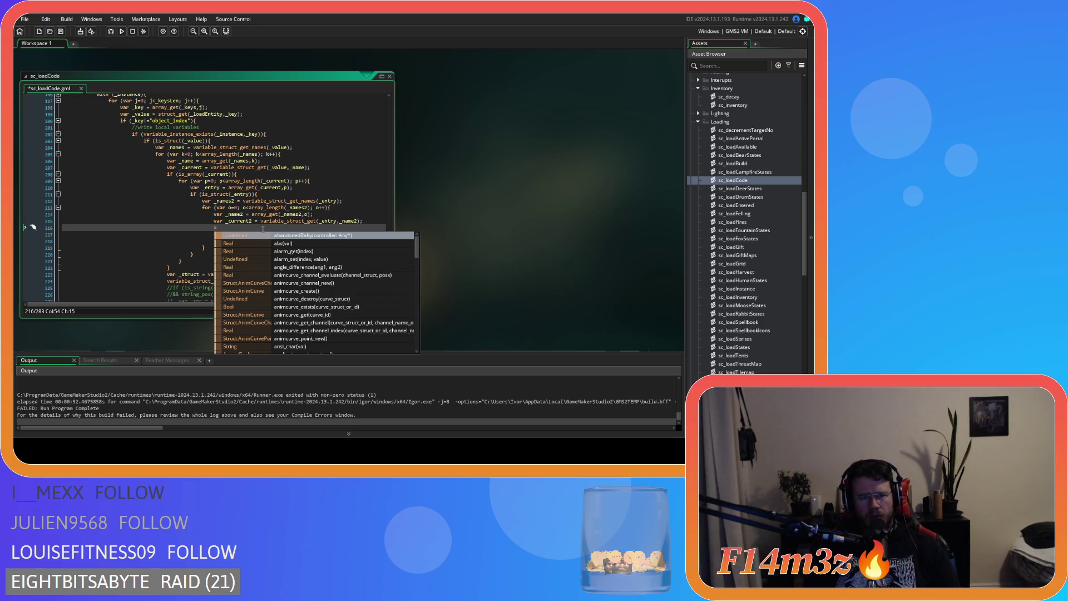
{"action": "key", "text": "Escape"}
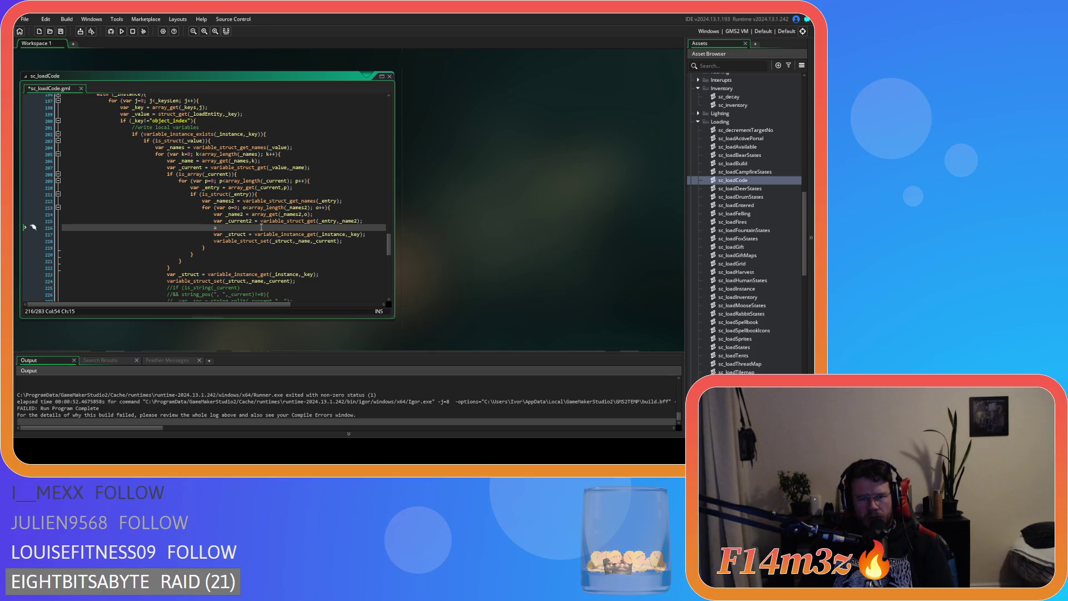
{"action": "key", "text": "BackSpace"}
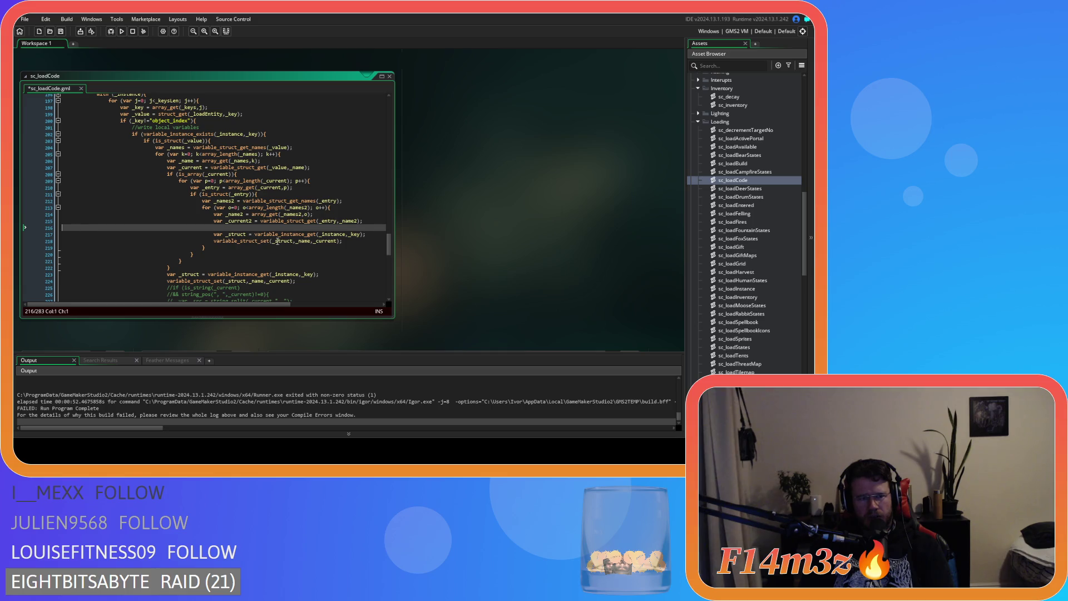
{"action": "key", "text": "ctrl+BackSpace"}
{"action": "left_click", "coordinate": [354, 228]}
{"action": "type", "text": "array_g"}
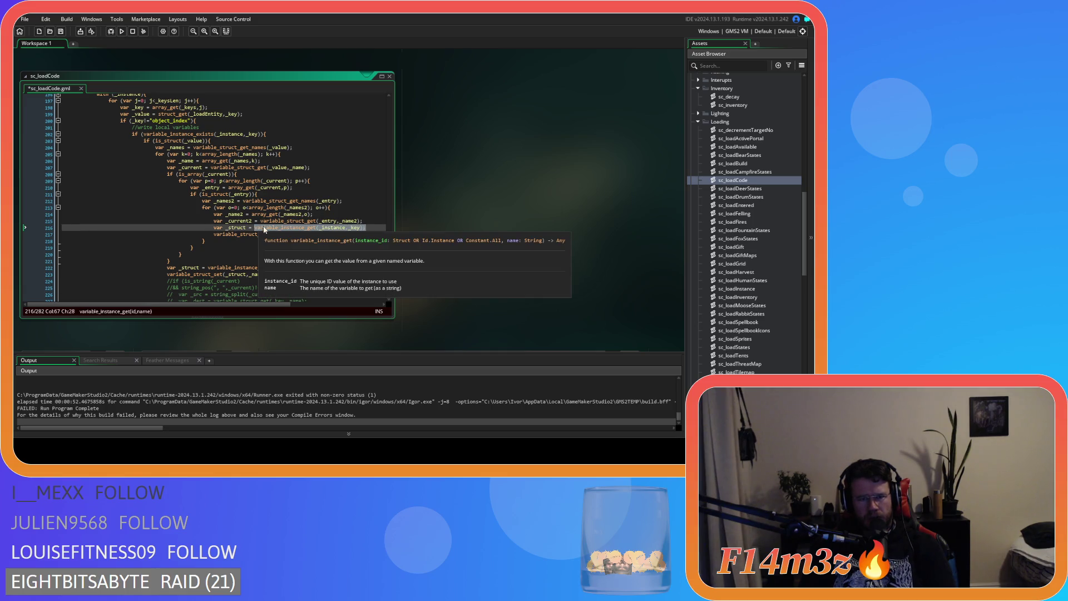
{"action": "type", "text": "get"}
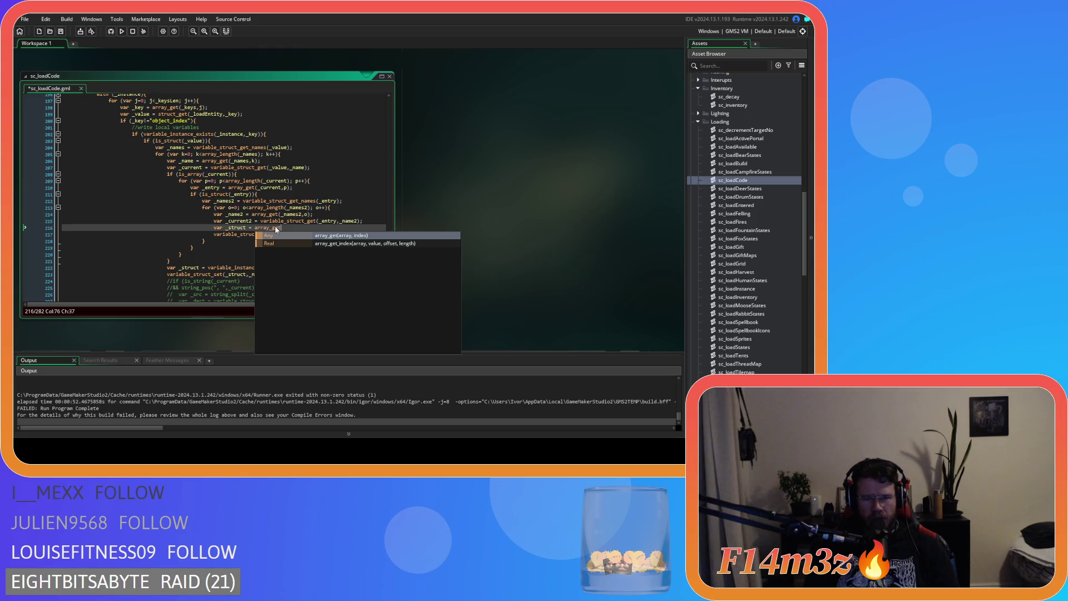
{"action": "type", "text": "("}
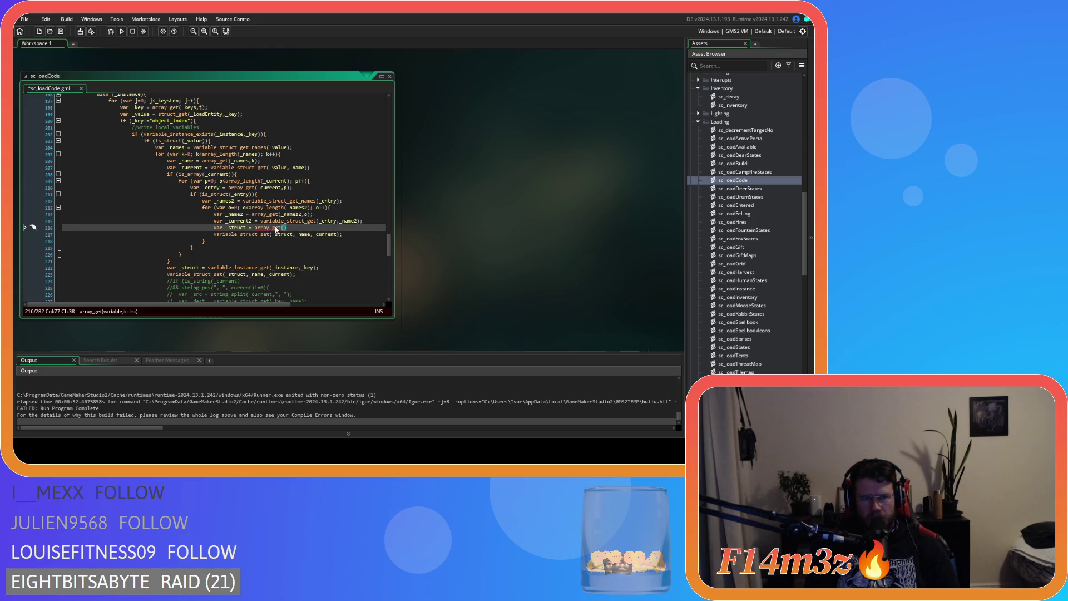
{"action": "type", "text": "_current,"}
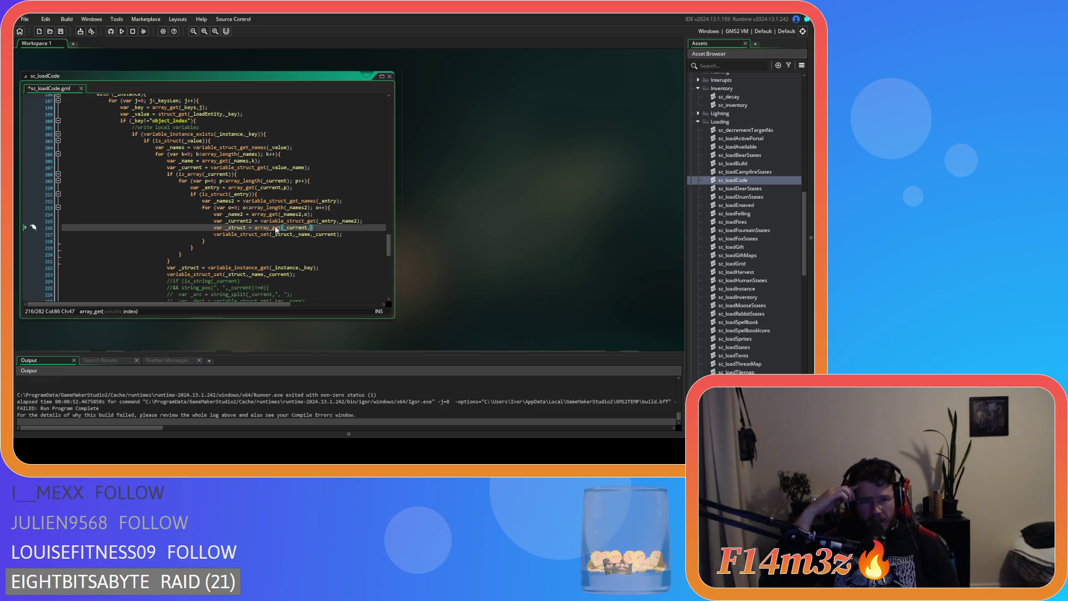
{"action": "type", "text": "p"}
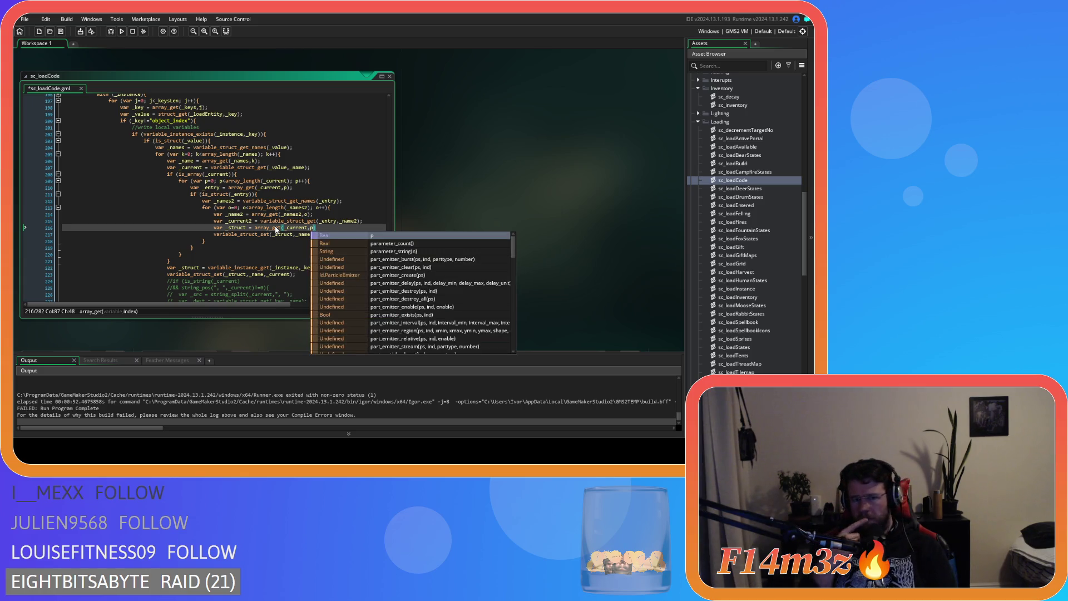
{"action": "left_click", "coordinate": [268, 221]}
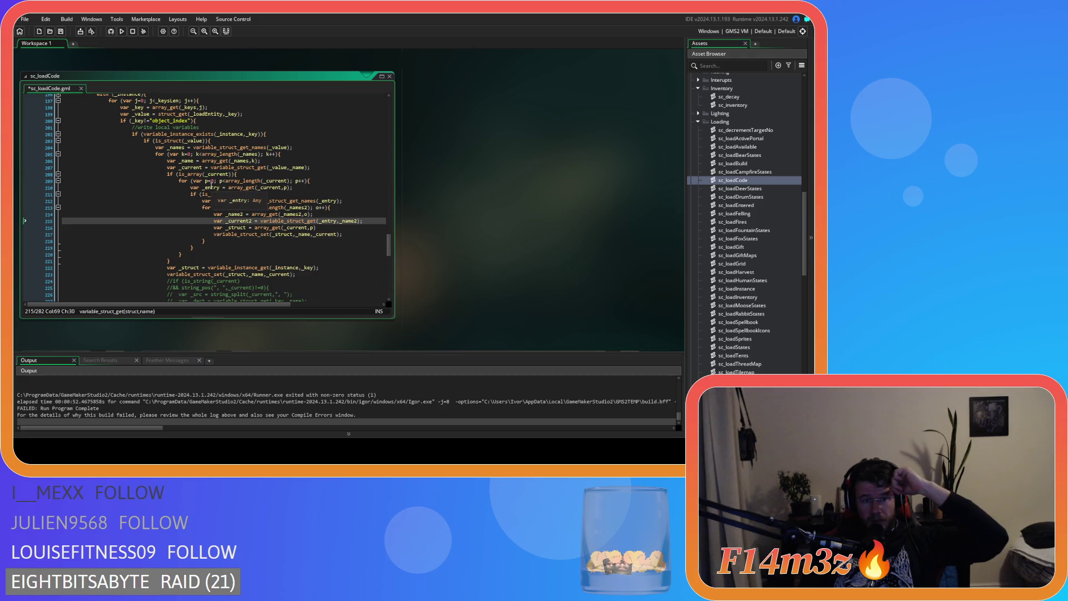
{"action": "left_click_drag", "start_coordinate": [315, 228], "coordinate": [46, 228]}
Delete the array_get line, make it variable_struct_set(_entry,_name2,_current2), save, and run the game.
{"action": "key", "text": "BackSpace"}
{"action": "key", "text": "BackSpace"}
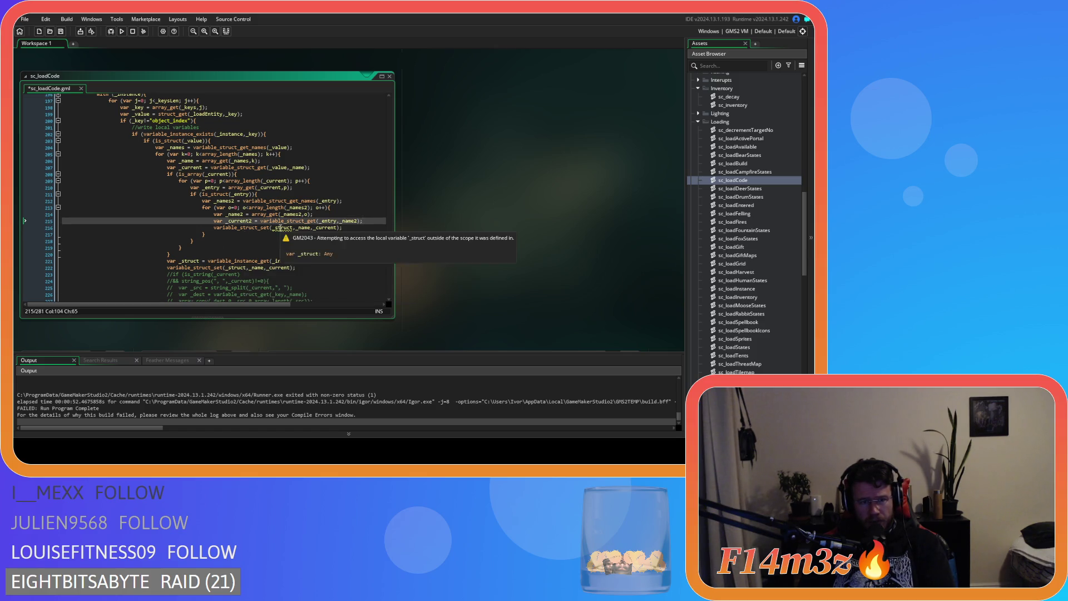
{"action": "double_click", "coordinate": [285, 229]}
{"action": "type", "text": "_entry"}
{"action": "left_click", "coordinate": [348, 227]}
{"action": "left_click", "coordinate": [309, 228]}
{"action": "type", "text": "2"}
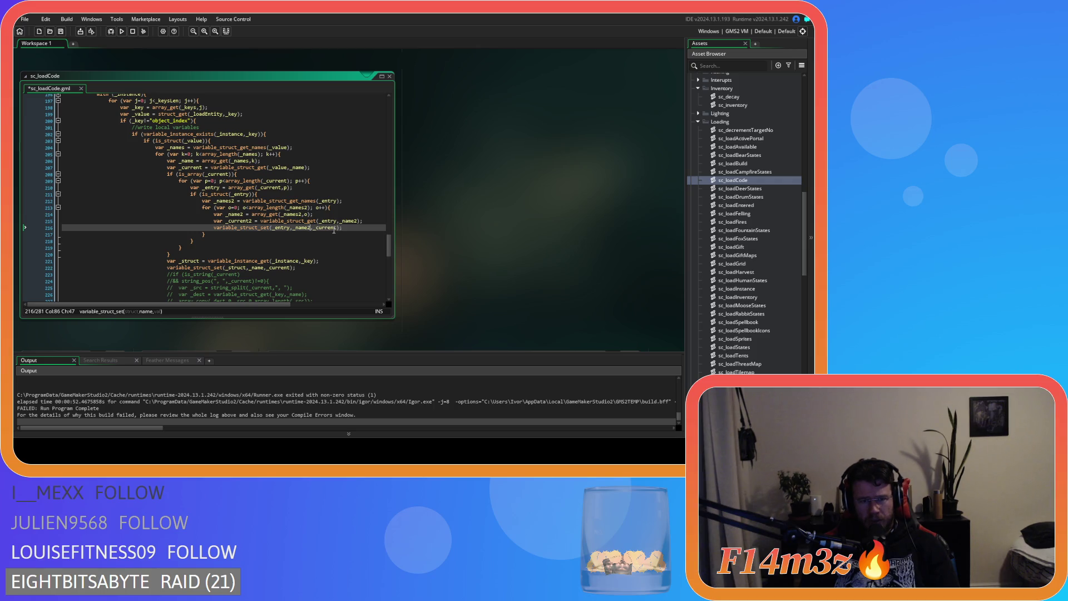
{"action": "left_click", "coordinate": [339, 228]}
{"action": "type", "text": "2"}
{"action": "key", "text": "ctrl+s"}
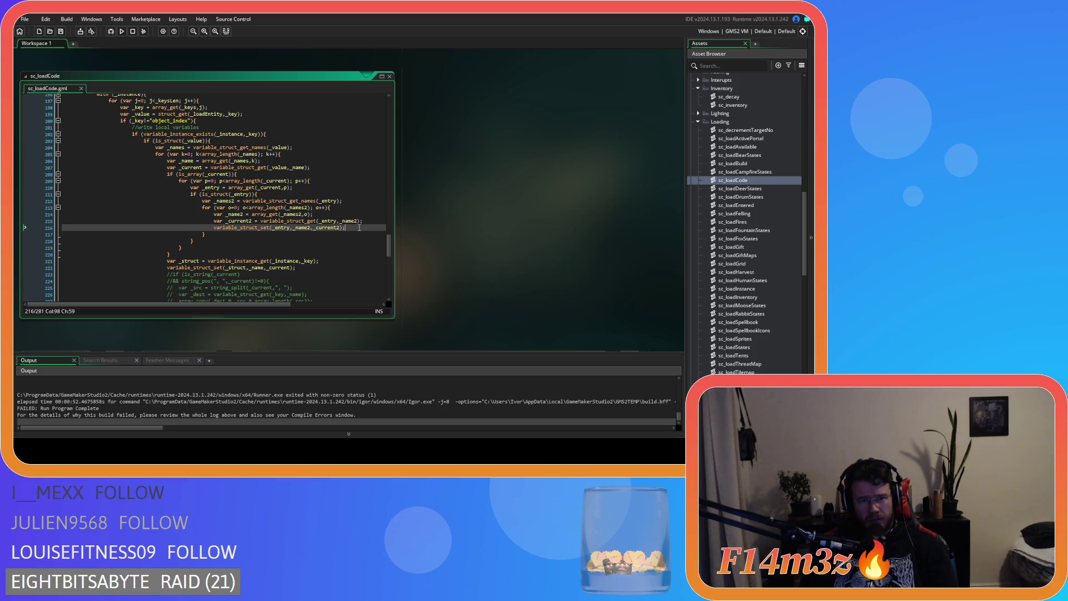
{"action": "key", "text": "F5"}
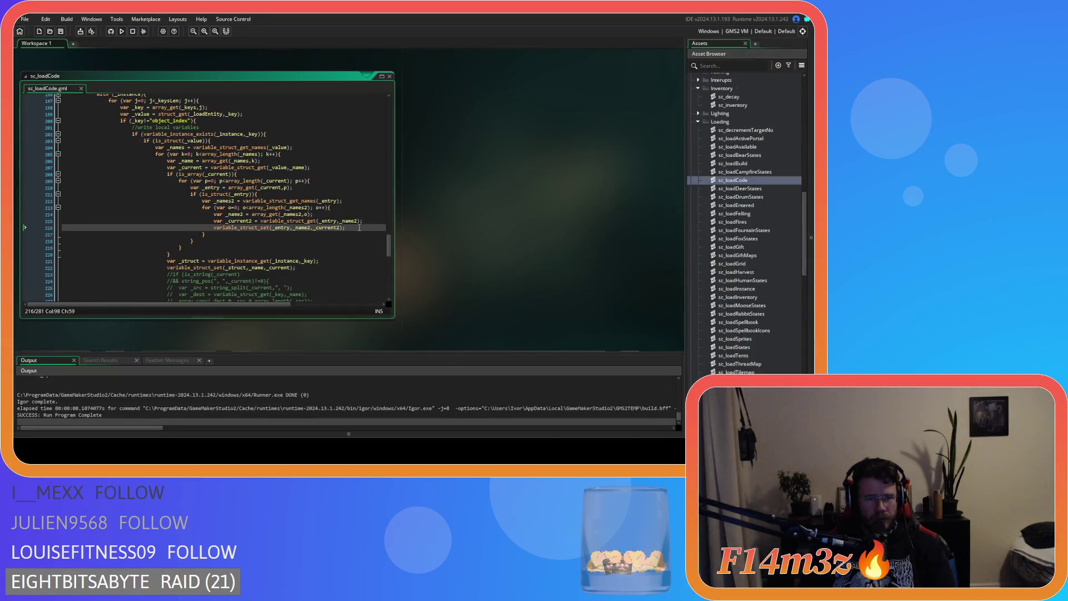
Search the script for 'show_', then rebuild and run the game to the Entheogen title menu.
{"action": "left_click", "coordinate": [270, 195]}
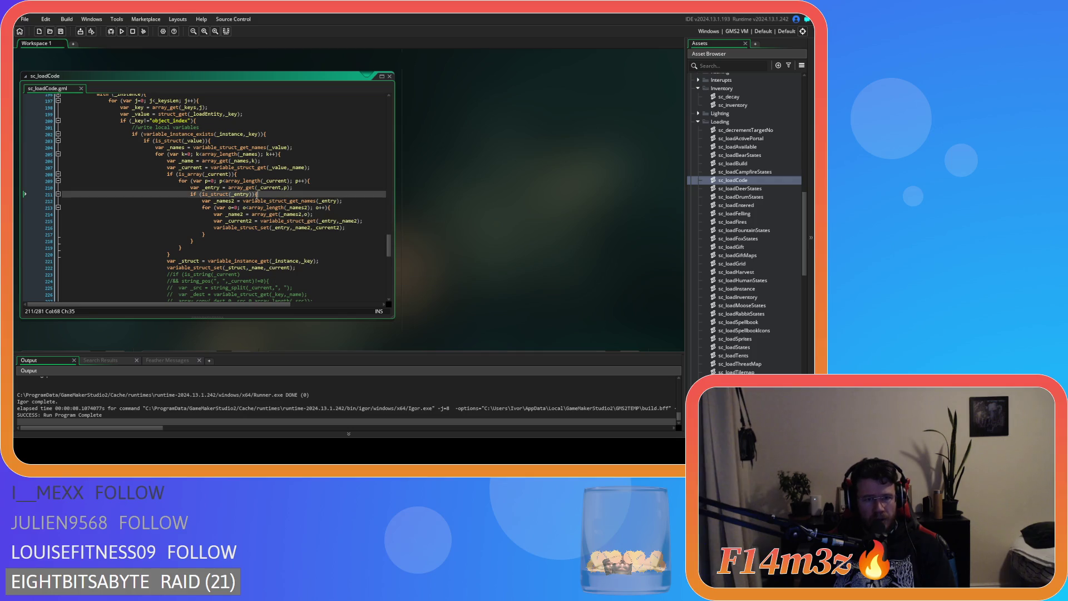
{"action": "key", "text": "ctrl+f"}
{"action": "type", "text": "show_mess"}
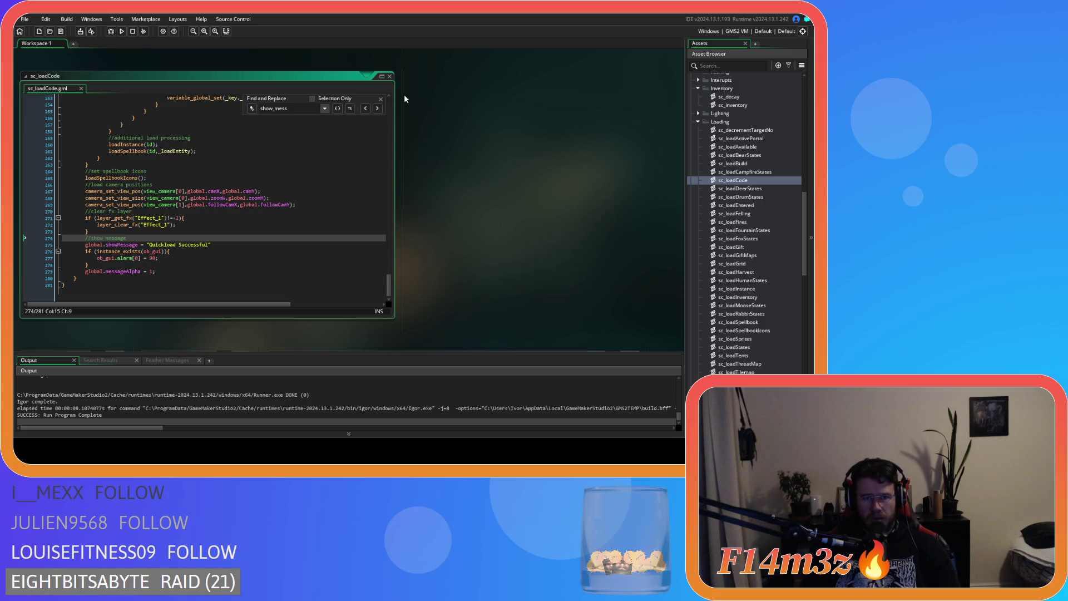
{"action": "left_click", "coordinate": [380, 98]}
{"action": "scroll", "coordinate": [297, 217], "scroll_direction": "up", "scroll_amount": 15}
{"action": "scroll", "coordinate": [297, 217], "scroll_direction": "up", "scroll_amount": 3}
{"action": "left_click", "coordinate": [292, 214]}
{"action": "key", "text": "F5"}
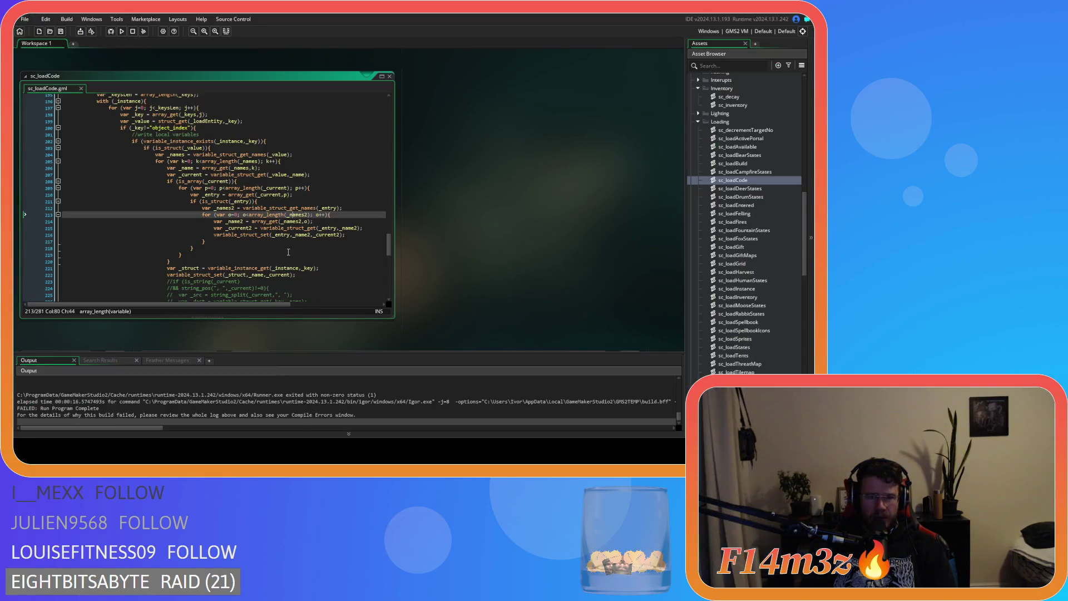
{"action": "left_click", "coordinate": [296, 228]}
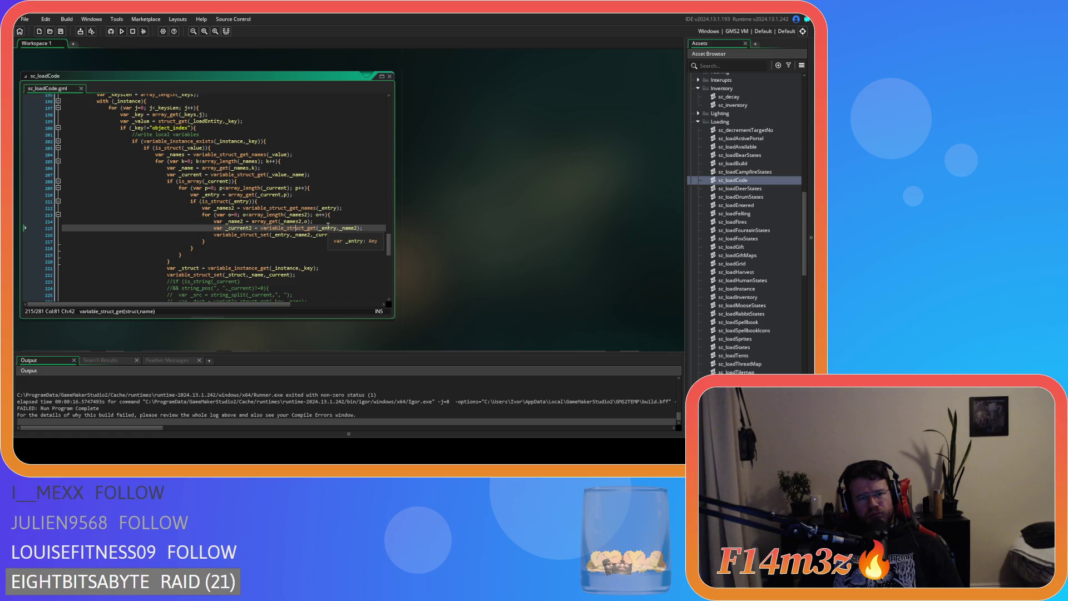
{"action": "left_click", "coordinate": [288, 249]}
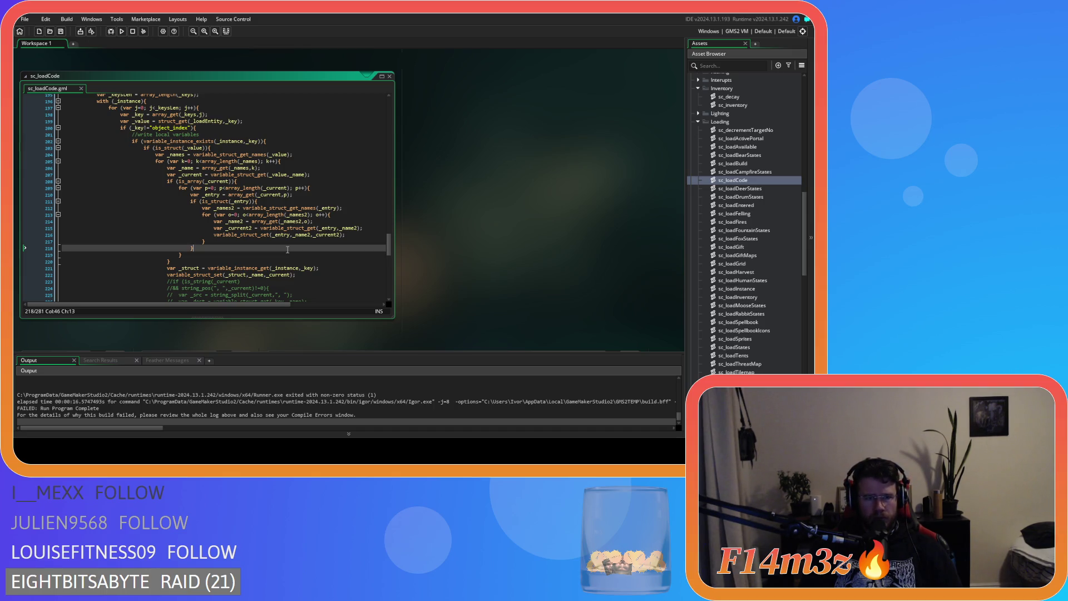
{"action": "left_click", "coordinate": [204, 183]}
{"action": "left_click", "coordinate": [174, 262]}
Undo nine edits to remove the is_array block, restoring variable_struct_set(_struct,_name,_current), and save.
{"action": "left_click_drag", "start_coordinate": [174, 262], "coordinate": [166, 179]}
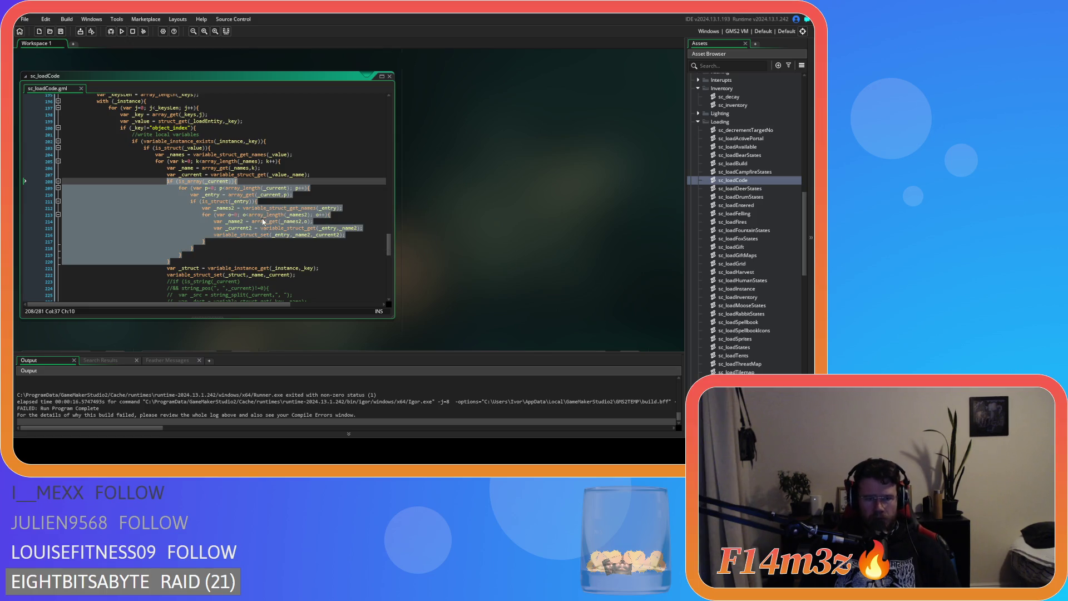
{"action": "left_click", "coordinate": [232, 259]}
{"action": "key", "text": "ctrl+z"}
{"action": "key", "text": "ctrl+z"}
{"action": "key", "text": "ctrl+z"}
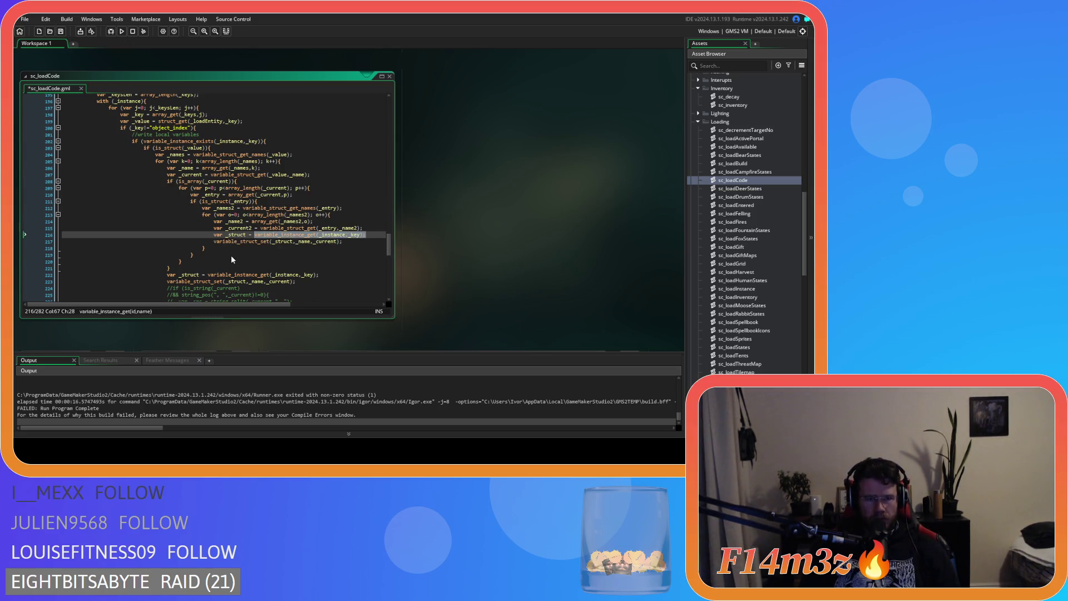
{"action": "key", "text": "ctrl+z"}
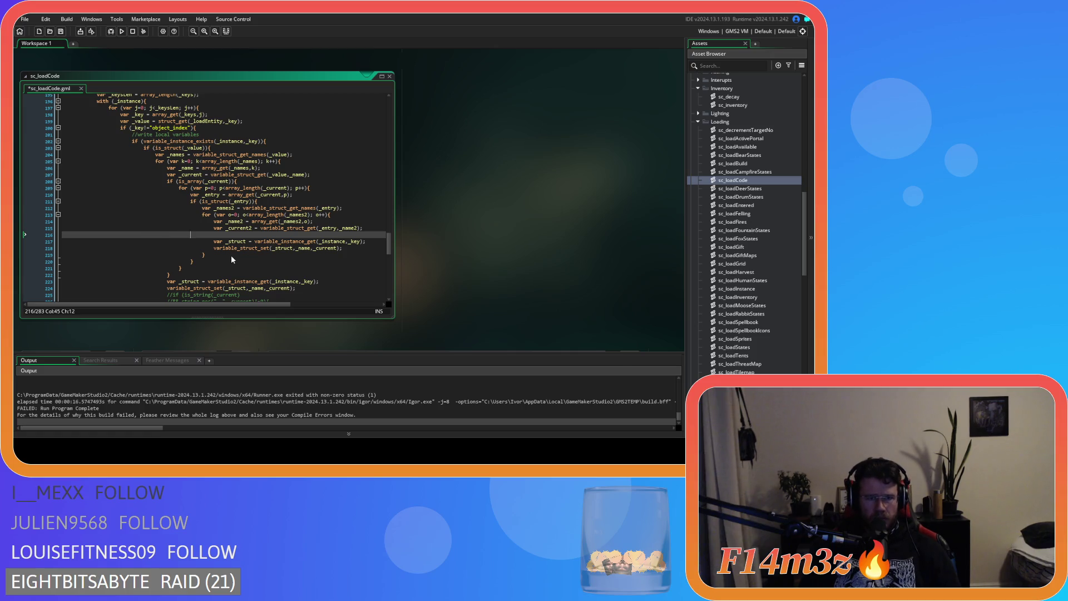
{"action": "key", "text": "ctrl+z"}
{"action": "key", "text": "ctrl+z"}
{"action": "key", "text": "ctrl+z"}
{"action": "key", "text": "ctrl+z"}
{"action": "key", "text": "ctrl+z"}
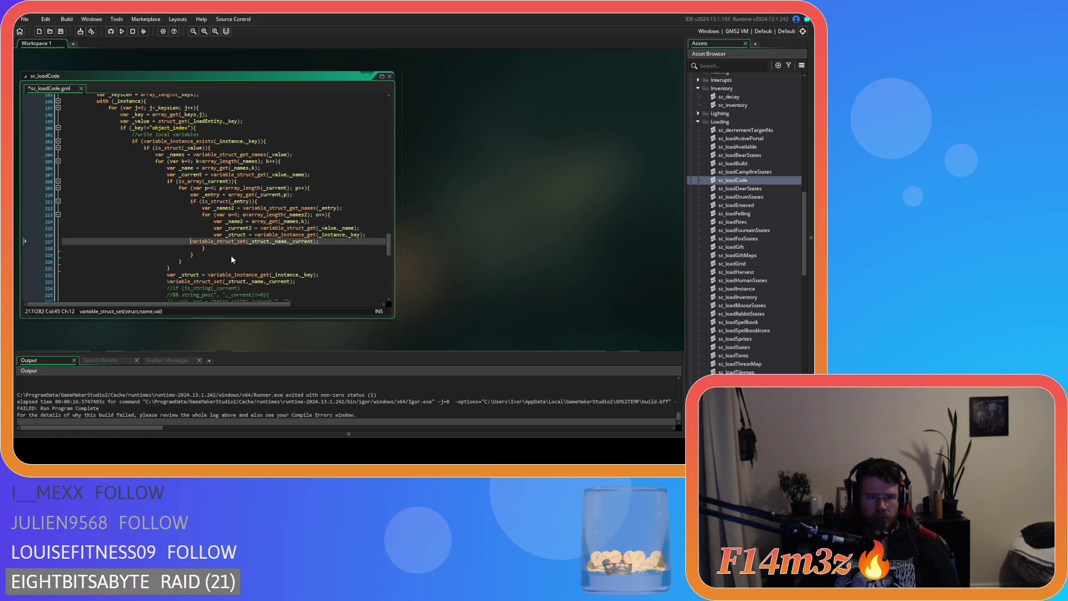
{"action": "key", "text": "ctrl+z"}
{"action": "key", "text": "ctrl+z"}
{"action": "key", "text": "ctrl+z"}
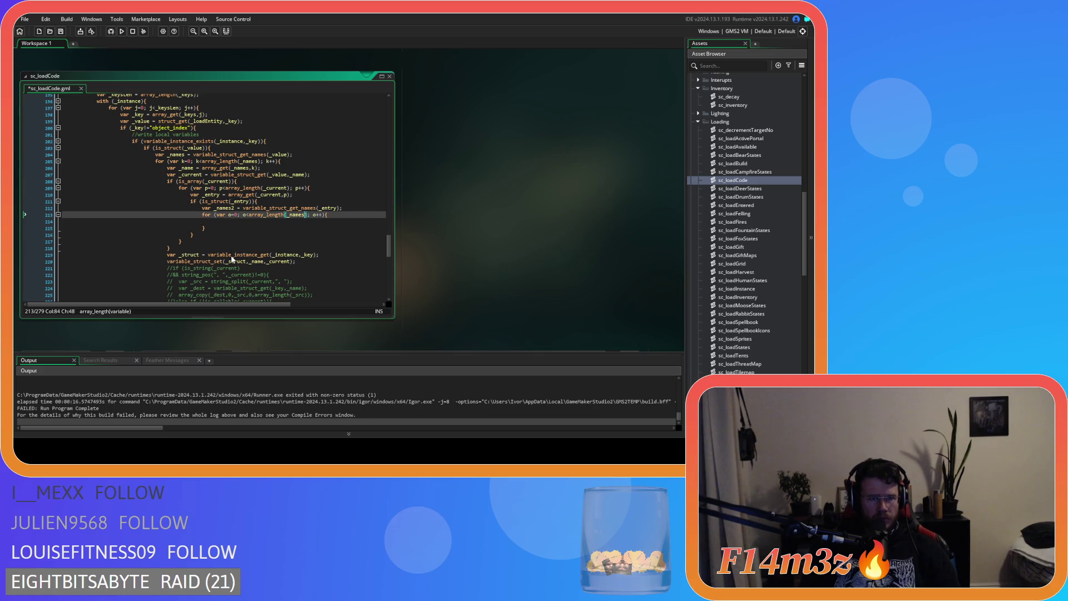
{"action": "key", "text": "ctrl+z"}
{"action": "key", "text": "ctrl+z"}
{"action": "key", "text": "ctrl+z"}
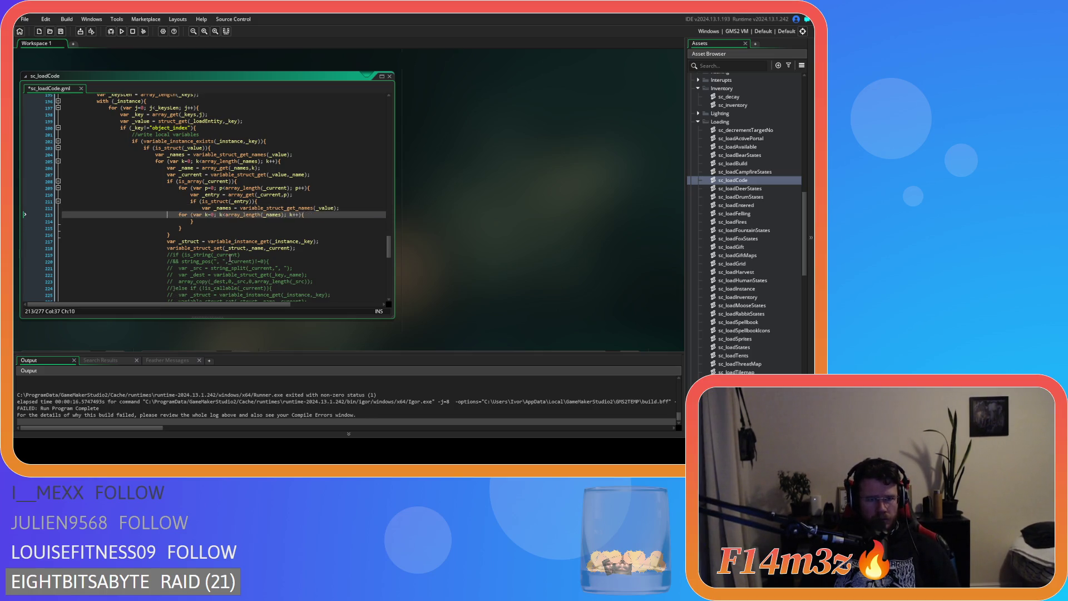
{"action": "key", "text": "ctrl+z"}
{"action": "key", "text": "ctrl+z"}
{"action": "key", "text": "ctrl+z"}
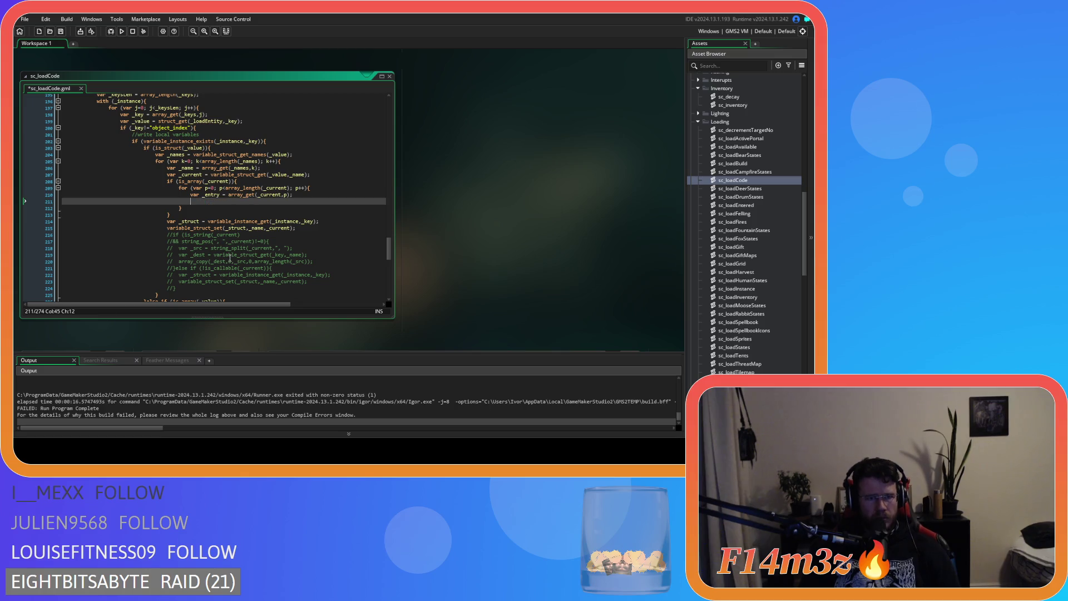
{"action": "key", "text": "ctrl+z"}
{"action": "key", "text": "ctrl+z"}
{"action": "key", "text": "ctrl+z"}
{"action": "key", "text": "ctrl+z"}
{"action": "key", "text": "ctrl+z"}
{"action": "key", "text": "ctrl+z"}
{"action": "key", "text": "ctrl+z"}
{"action": "key", "text": "ctrl+z"}
{"action": "key", "text": "ctrl+z"}
{"action": "key", "text": "ctrl+z"}
{"action": "key", "text": "ctrl+z"}
{"action": "key", "text": "ctrl+z"}
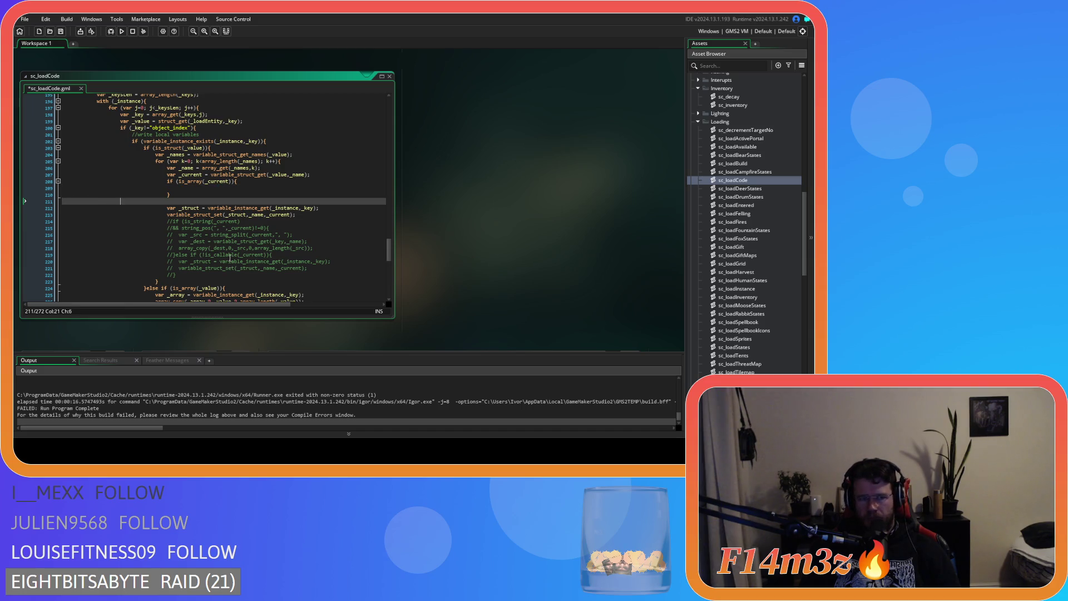
{"action": "key", "text": "ctrl+z"}
{"action": "key", "text": "ctrl+z"}
{"action": "key", "text": "ctrl+z"}
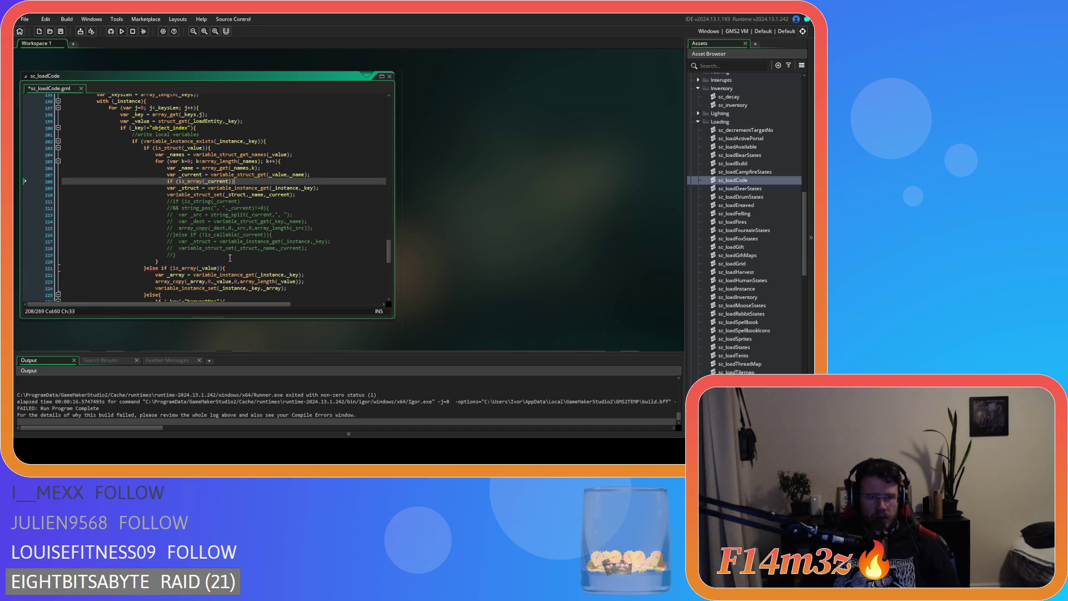
{"action": "key", "text": "ctrl+z"}
{"action": "key", "text": "ctrl+z"}
{"action": "key", "text": "ctrl+z"}
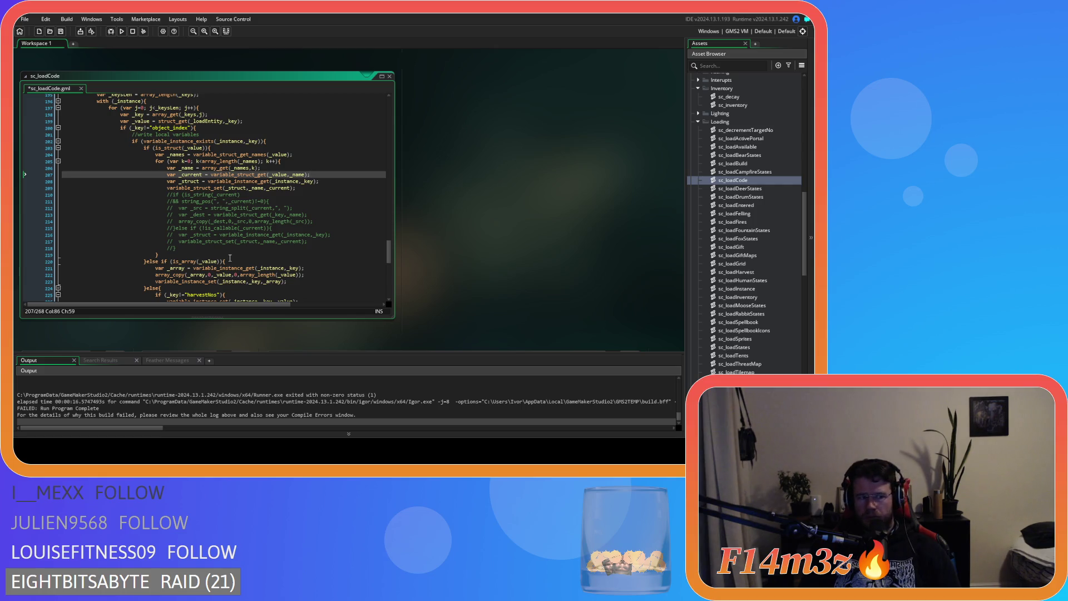
{"action": "key", "text": "ctrl+s"}
{"action": "left_click", "coordinate": [321, 182]}
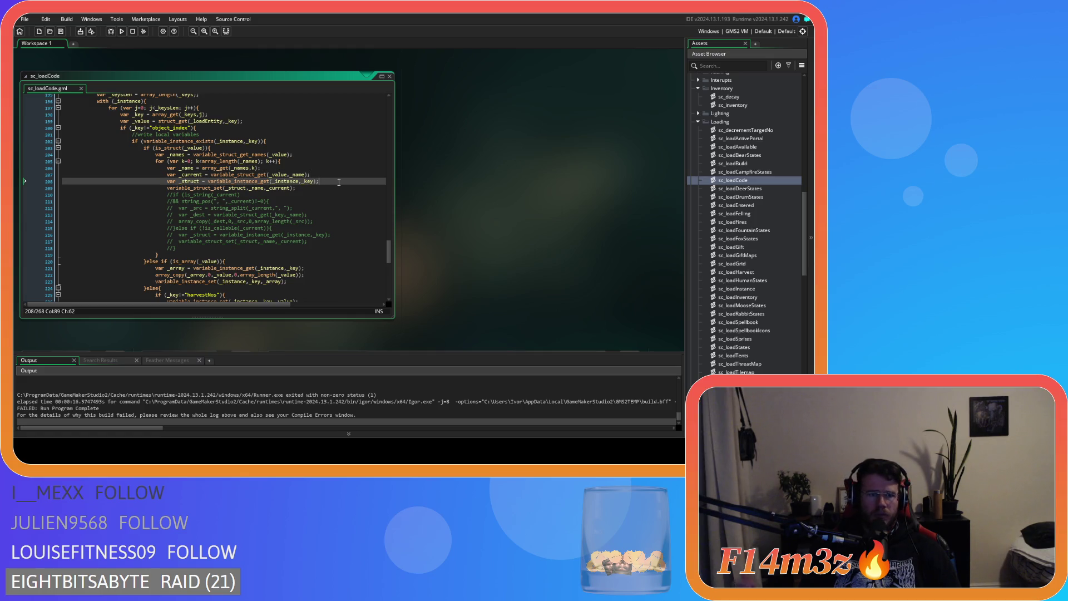
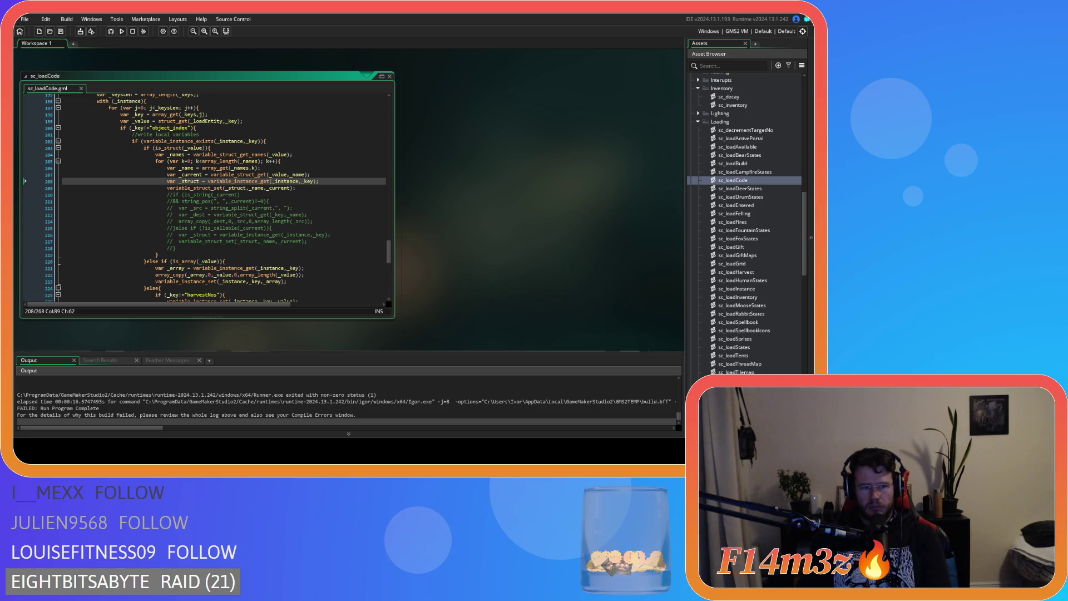
Open the ob_save object from the Asset Browser.
{"action": "left_click", "coordinate": [304, 207]}
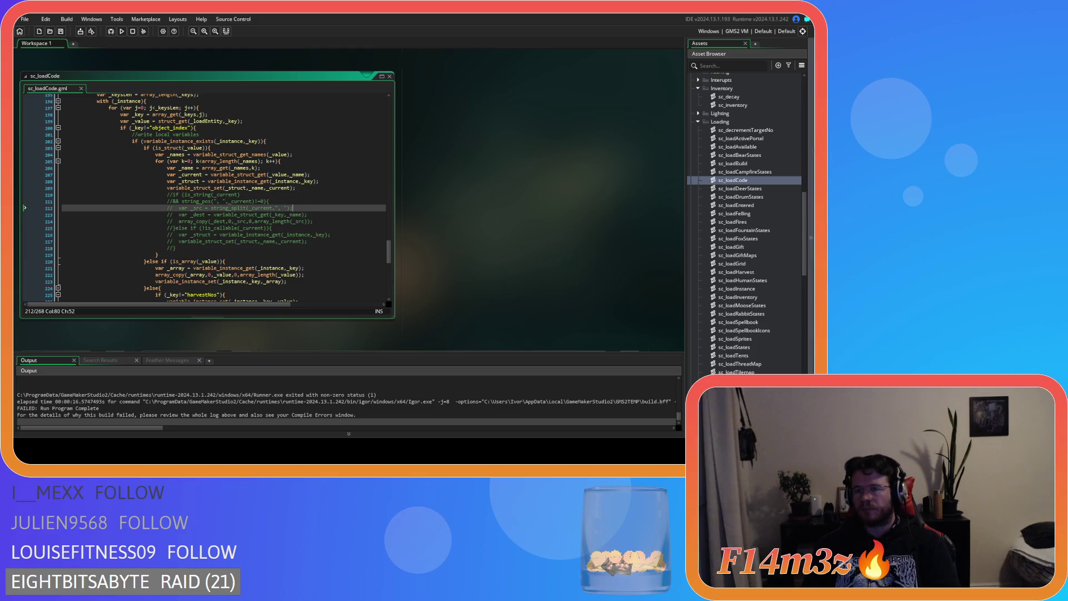
{"action": "scroll", "coordinate": [741, 238], "scroll_direction": "up", "scroll_amount": 9}
{"action": "scroll", "coordinate": [740, 236], "scroll_direction": "up", "scroll_amount": 9}
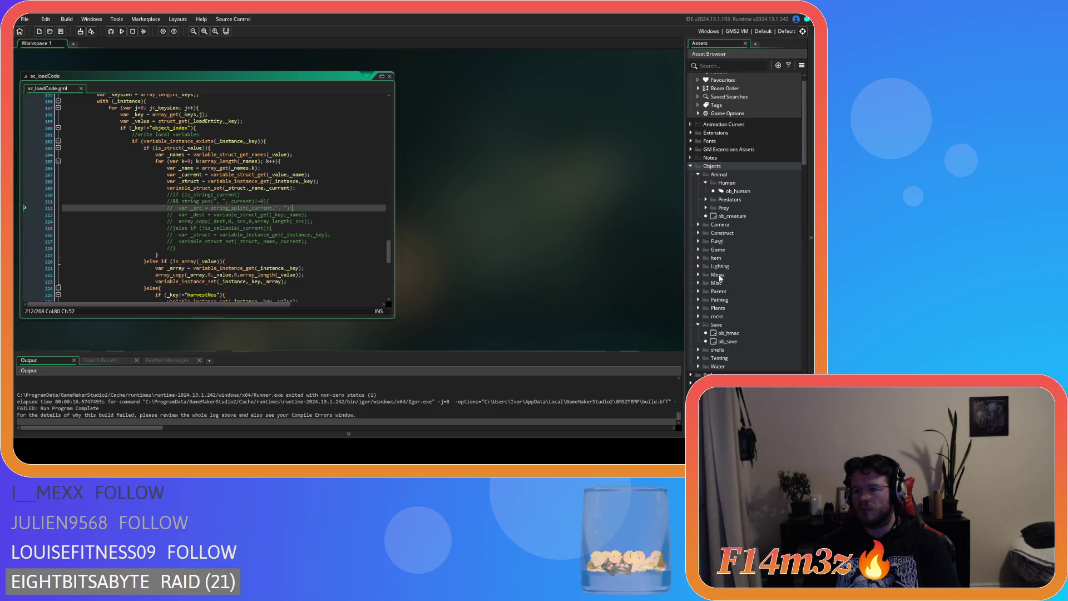
{"action": "double_click", "coordinate": [729, 341]}
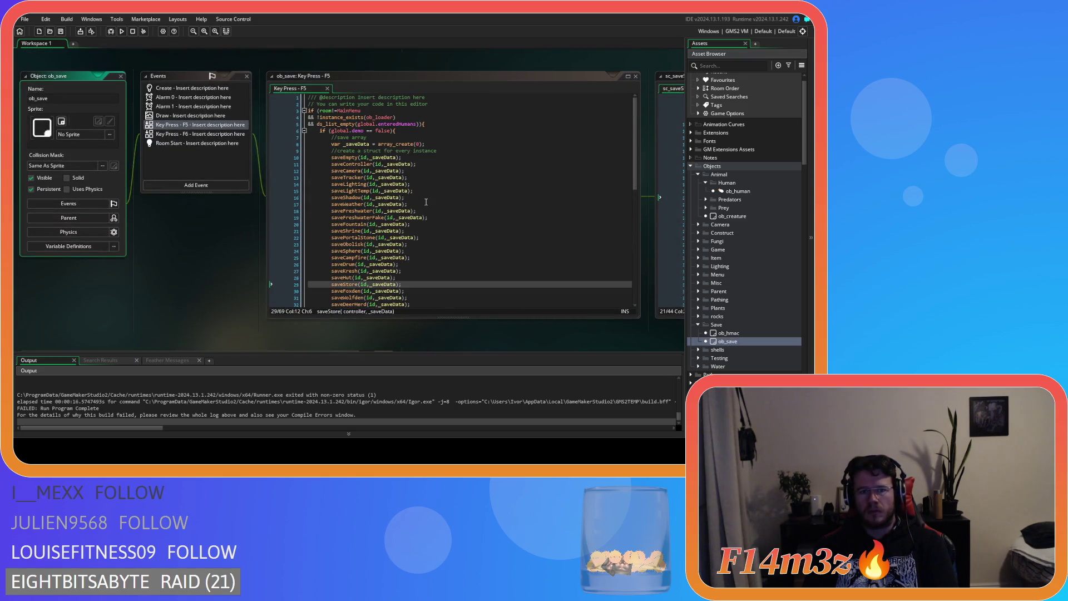
Review the Key Press - F5 save code's json_stringify and hash lines.
{"action": "scroll", "coordinate": [313, 232], "scroll_direction": "down", "scroll_amount": 5}
{"action": "scroll", "coordinate": [314, 232], "scroll_direction": "up", "scroll_amount": 4}
{"action": "mouse_move", "coordinate": [204, 243]}
{"action": "left_mouse_down"}
{"action": "mouse_move", "coordinate": [30, 239]}
{"action": "mouse_move", "coordinate": [109, 239]}
{"action": "left_mouse_up"}
{"action": "scroll", "coordinate": [334, 236], "scroll_direction": "down", "scroll_amount": 12}
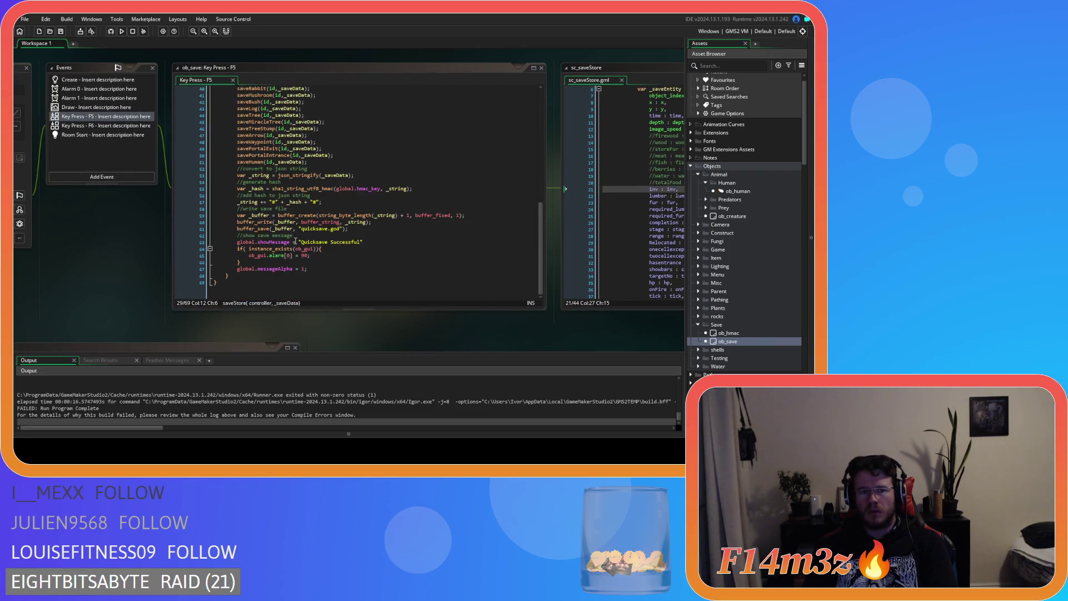
{"action": "left_click", "coordinate": [299, 175]}
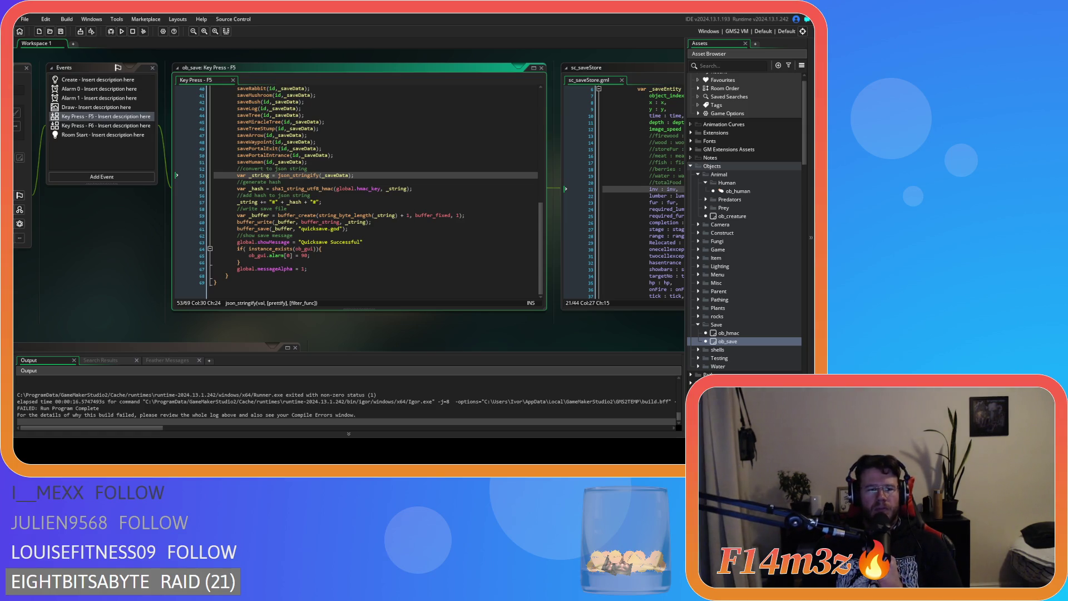
{"action": "left_click", "coordinate": [294, 196]}
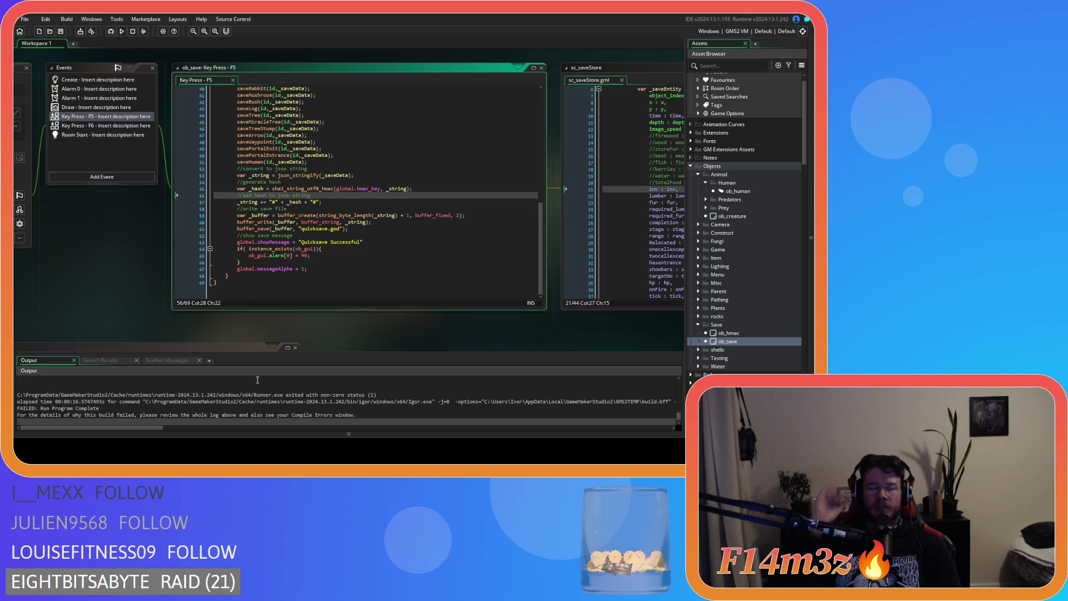
{"action": "scroll", "coordinate": [326, 329], "scroll_direction": "down", "scroll_amount": 3}
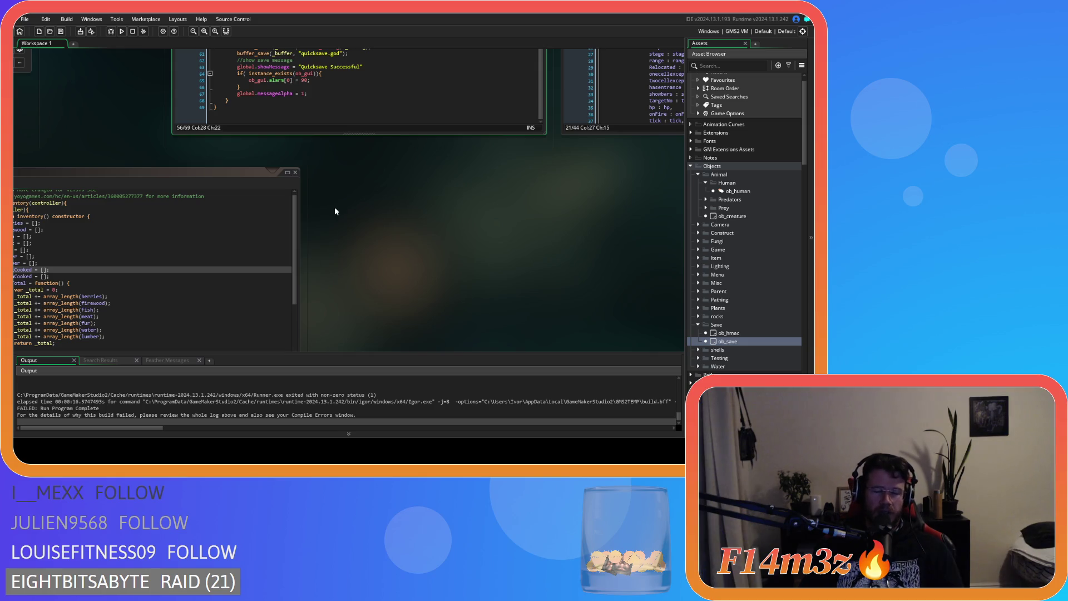
Scroll the workspace past sc_inventory and sc_decay to the sc_saveInventory script.
{"action": "scroll", "coordinate": [462, 248], "scroll_direction": "left", "scroll_amount": 3}
{"action": "scroll", "coordinate": [482, 217], "scroll_direction": "down", "scroll_amount": 1}
{"action": "scroll", "coordinate": [455, 224], "scroll_direction": "up", "scroll_amount": 2}
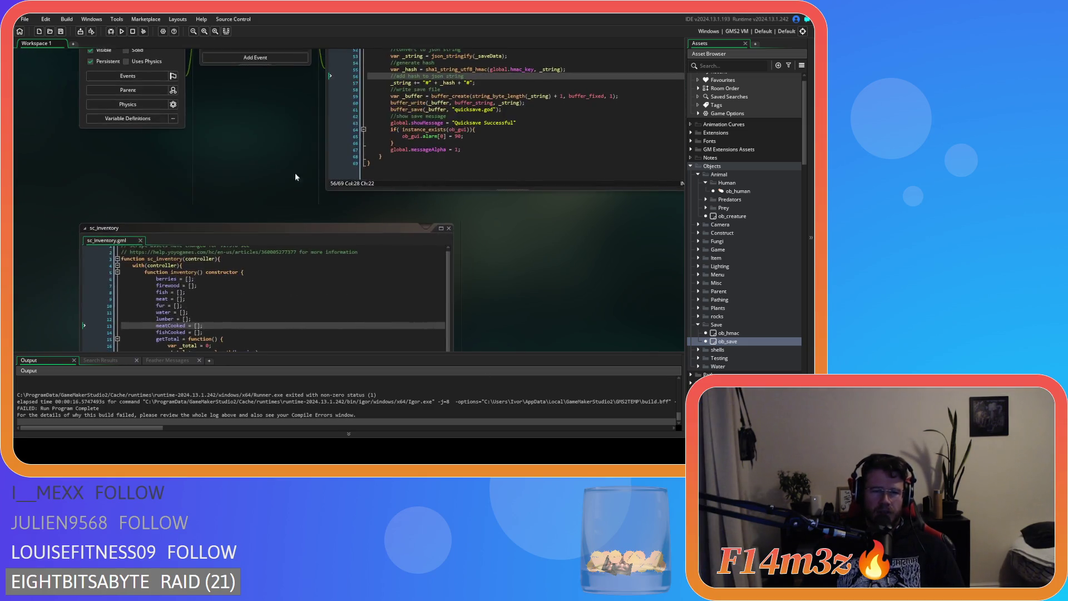
{"action": "scroll", "coordinate": [289, 223], "scroll_direction": "up", "scroll_amount": 2}
{"action": "scroll", "coordinate": [386, 135], "scroll_direction": "down", "scroll_amount": 5}
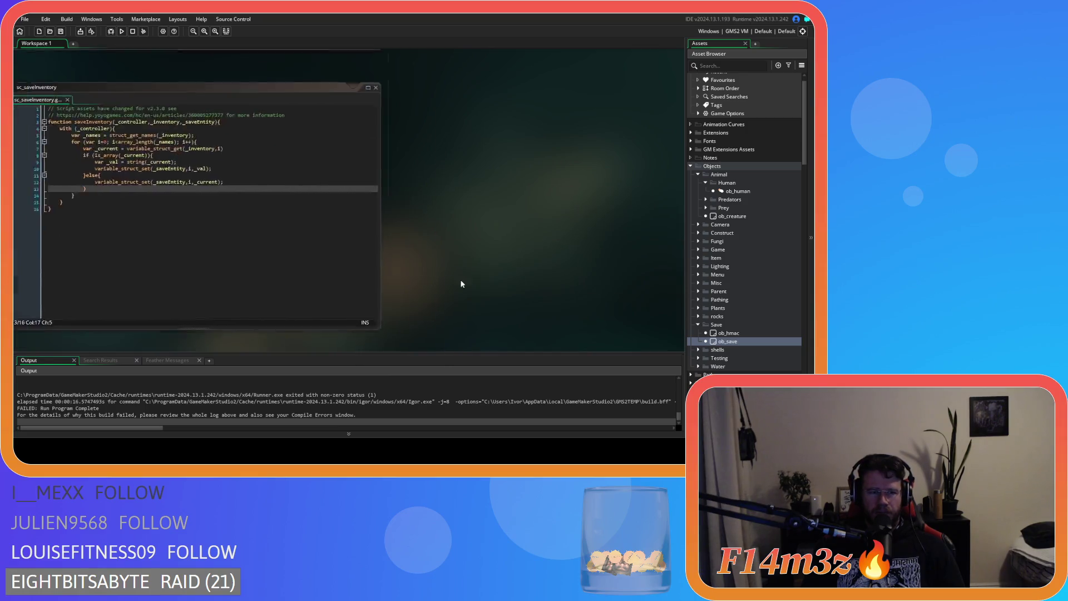
{"action": "scroll", "coordinate": [578, 253], "scroll_direction": "left", "scroll_amount": 3}
{"action": "scroll", "coordinate": [501, 239], "scroll_direction": "down", "scroll_amount": 2}
{"action": "scroll", "coordinate": [390, 222], "scroll_direction": "up", "scroll_amount": 2}
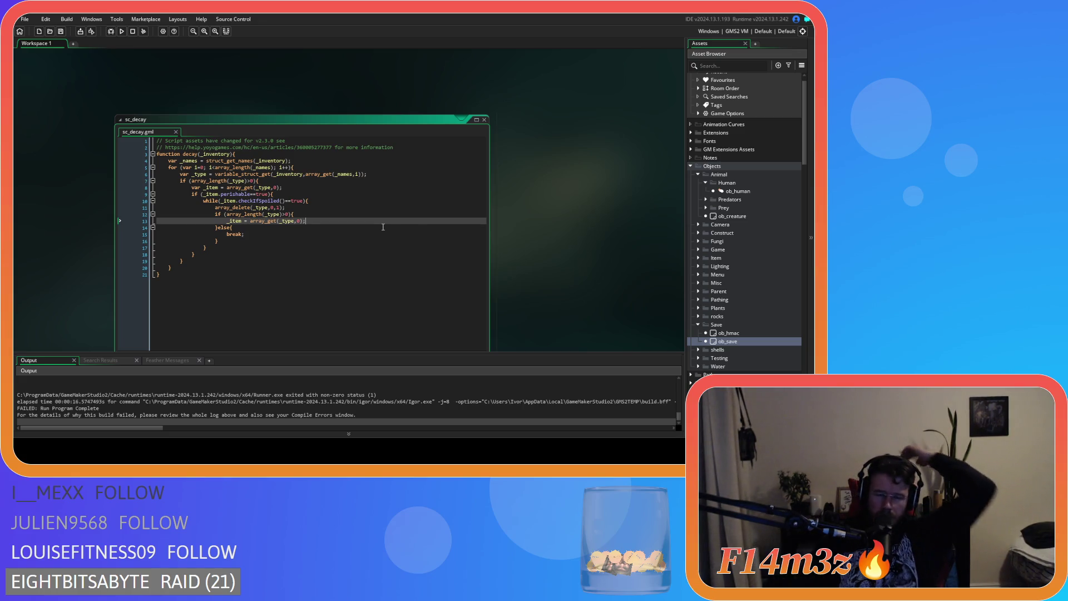
{"action": "scroll", "coordinate": [557, 232], "scroll_direction": "down", "scroll_amount": 3}
{"action": "scroll", "coordinate": [555, 233], "scroll_direction": "down", "scroll_amount": 1}
{"action": "scroll", "coordinate": [547, 236], "scroll_direction": "down", "scroll_amount": 1}
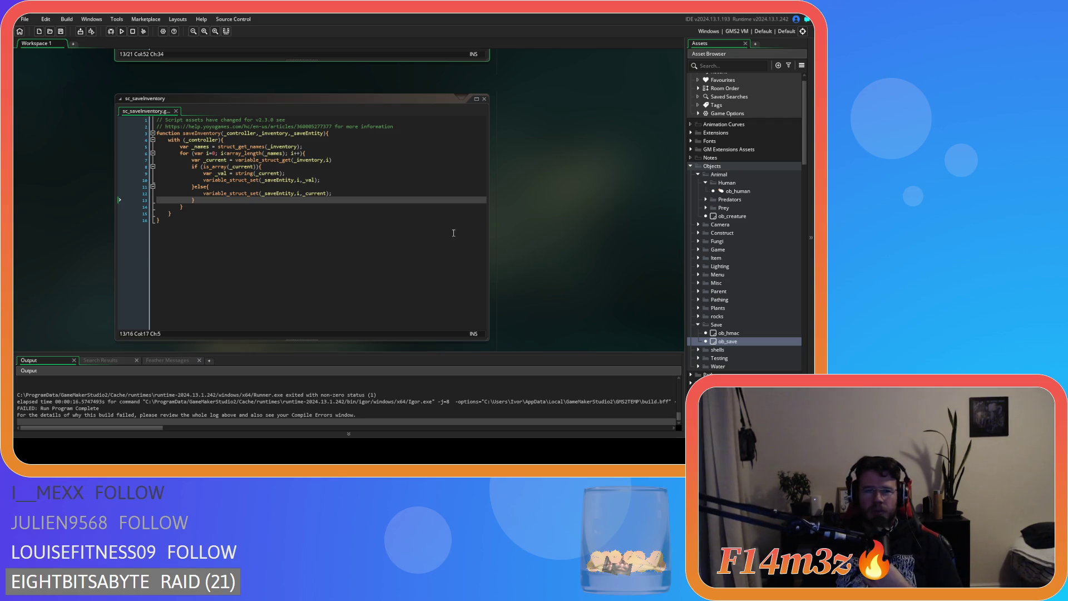
Select the two array-branch lines in sc_saveInventory that stringify _current.
{"action": "left_click", "coordinate": [325, 180]}
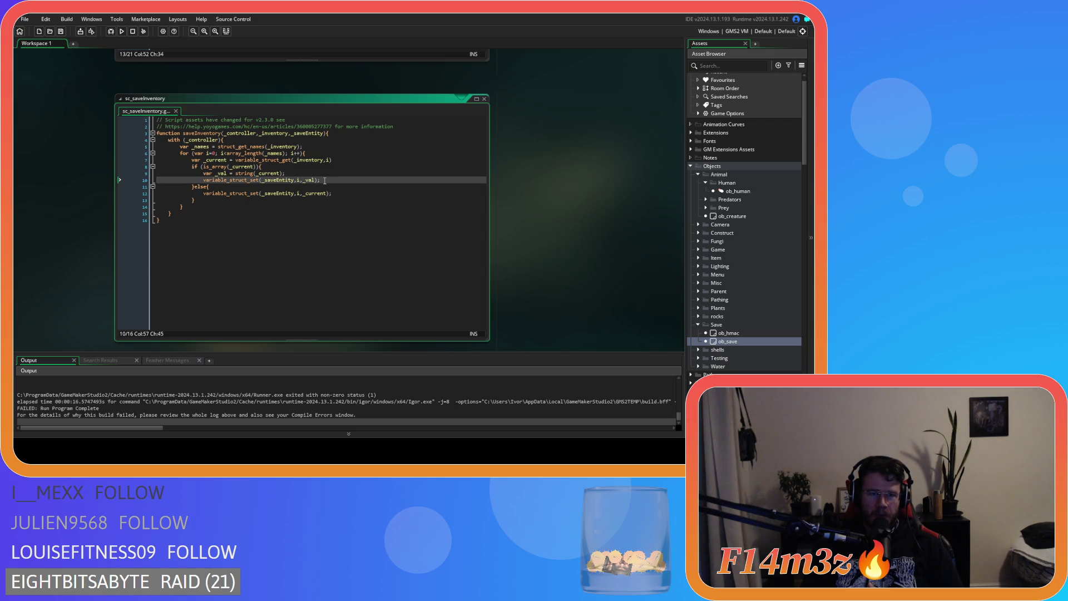
{"action": "mouse_move", "coordinate": [286, 173]}
{"action": "left_mouse_down"}
{"action": "mouse_move", "coordinate": [195, 173]}
{"action": "mouse_move", "coordinate": [205, 173]}
{"action": "left_mouse_up"}
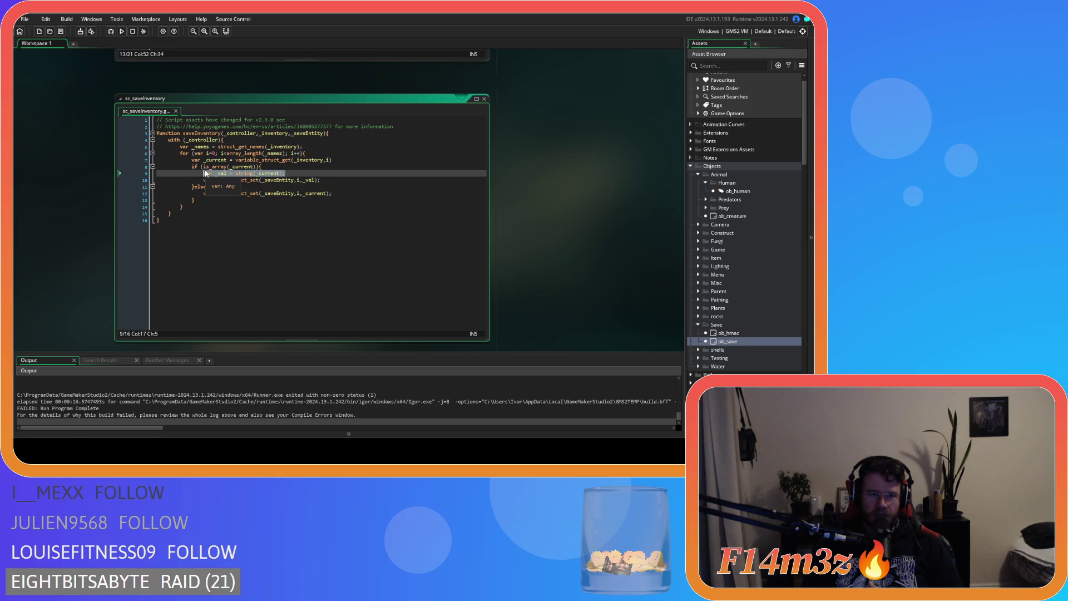
{"action": "left_click", "coordinate": [351, 179]}
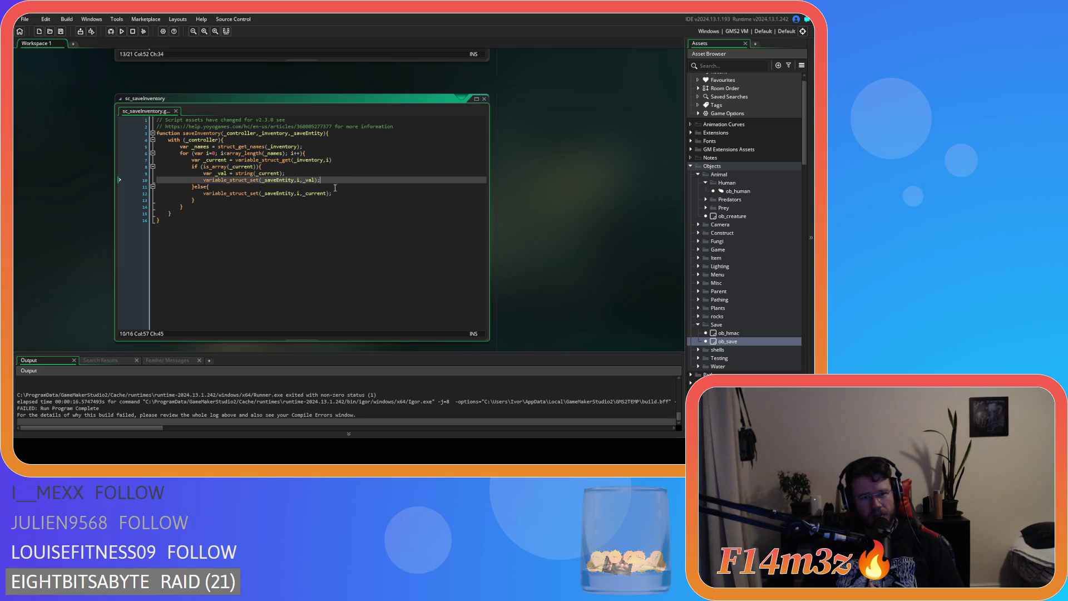
{"action": "left_click_drag", "start_coordinate": [320, 180], "coordinate": [203, 174]}
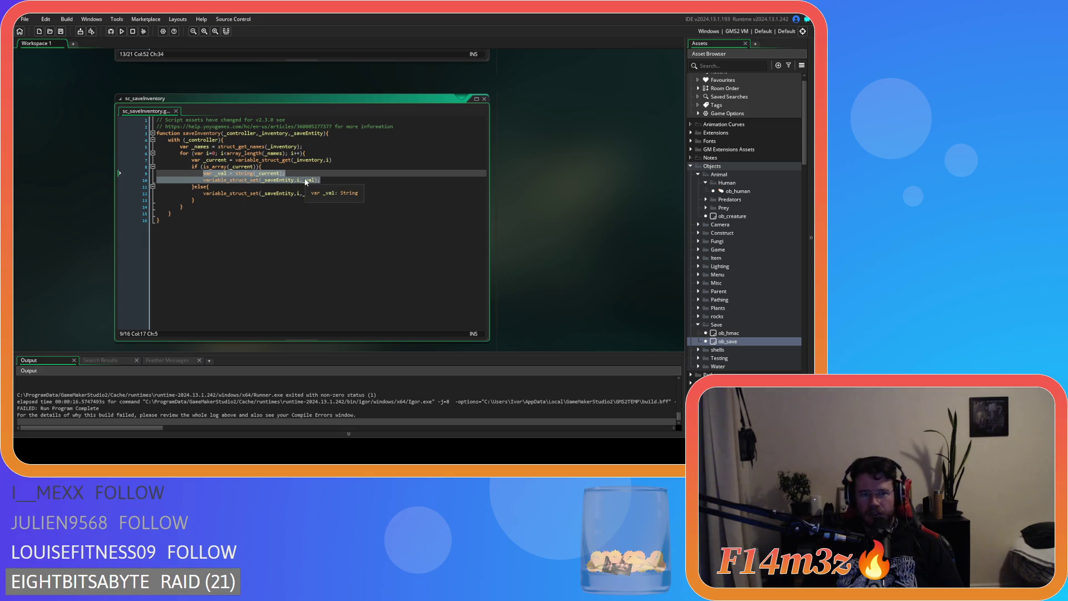
Replace them with an empty loop: for (var j=0; j<array_length(_current); j++){}.
{"action": "type", "text": "for "}
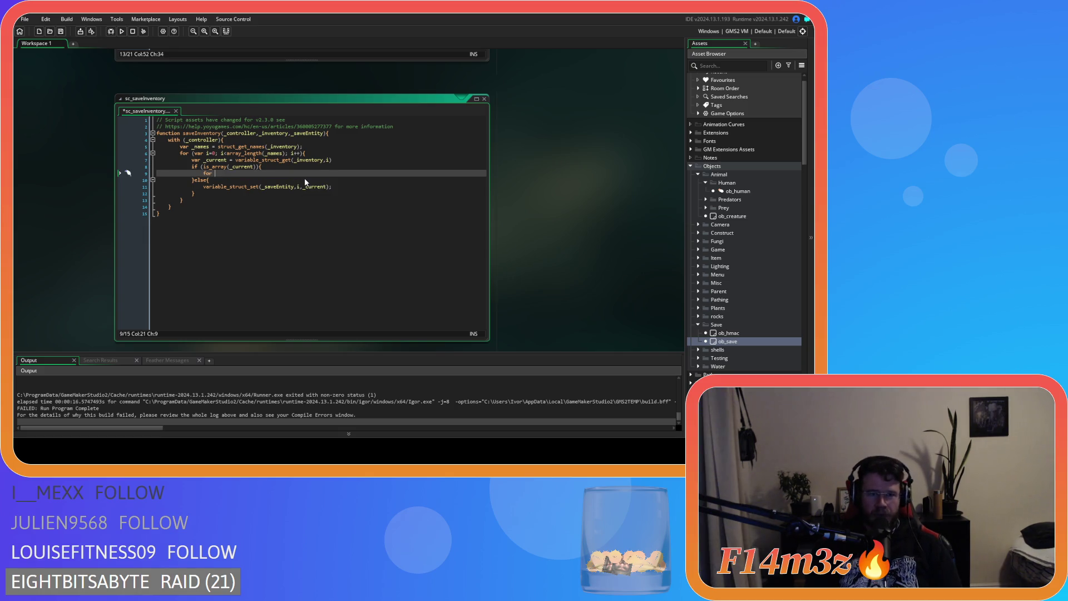
{"action": "type", "text": "("}
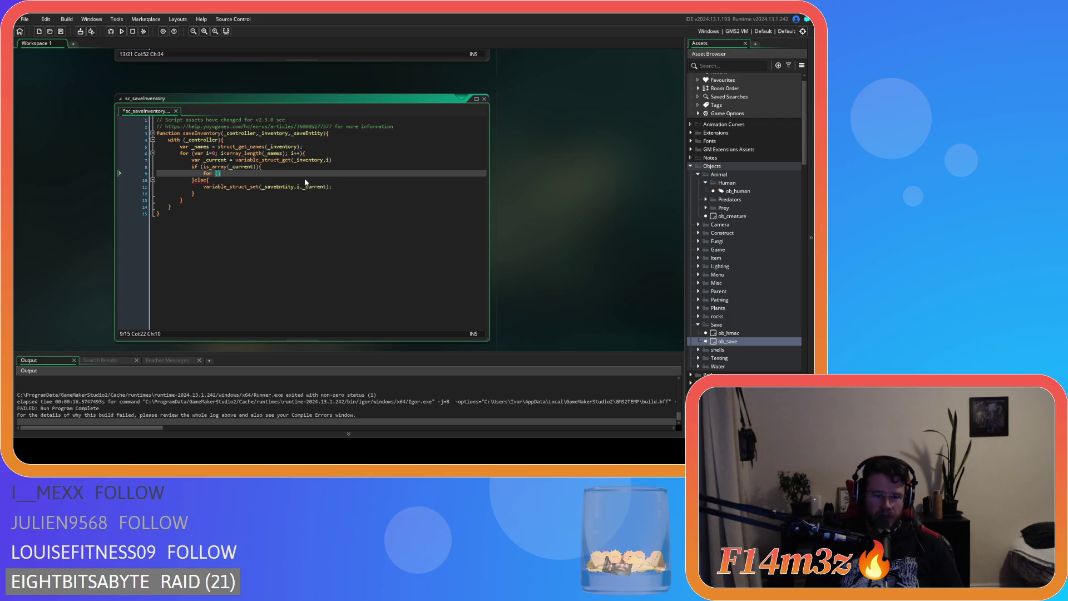
{"action": "type", "text": "var "}
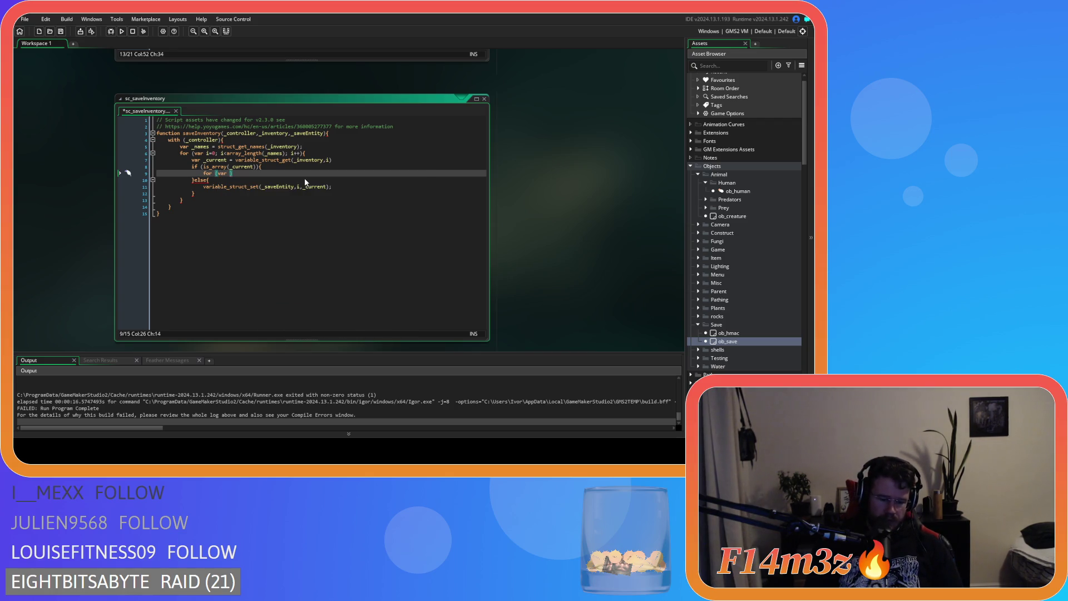
{"action": "type", "text": "j=0;"}
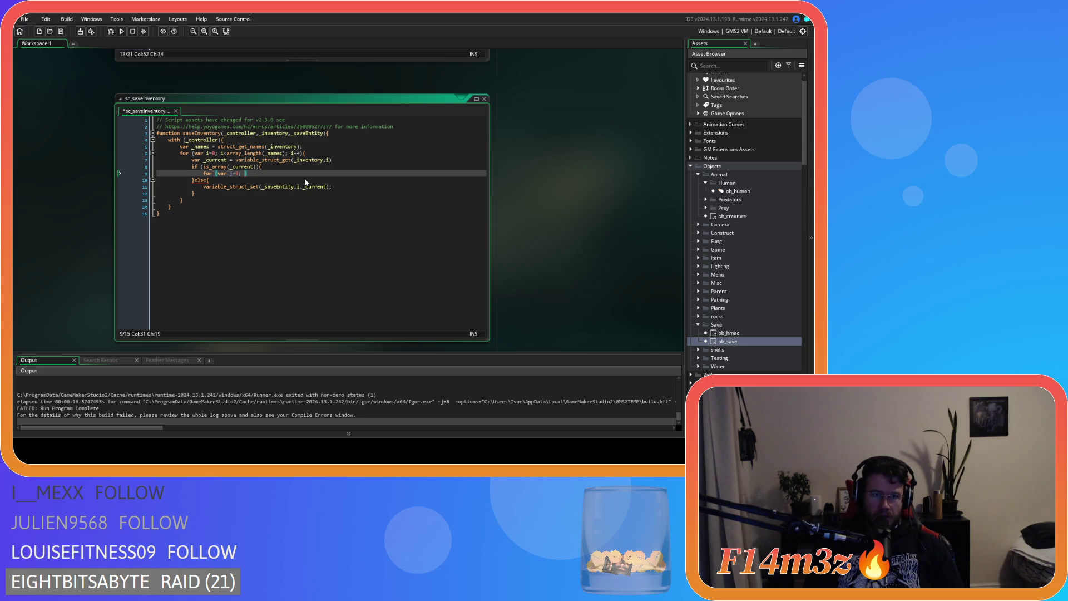
{"action": "type", "text": " j<array_l"}
{"action": "key", "text": "Down"}
{"action": "key", "text": "Return"}
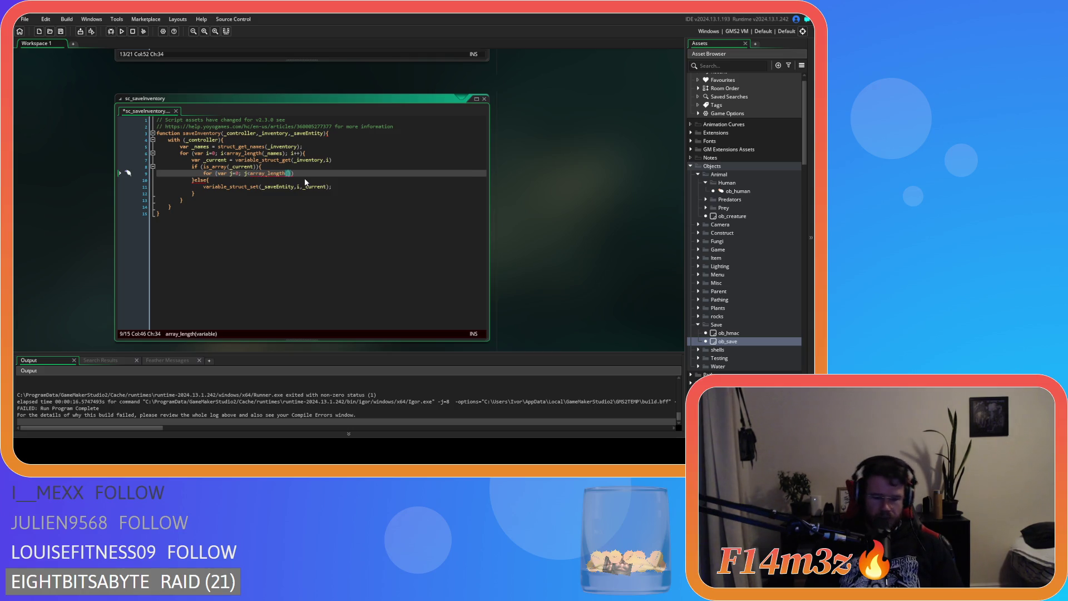
{"action": "type", "text": "_cu"}
{"action": "key", "text": "Return"}
{"action": "key", "text": "BackSpace"}
{"action": "key", "text": "BackSpace"}
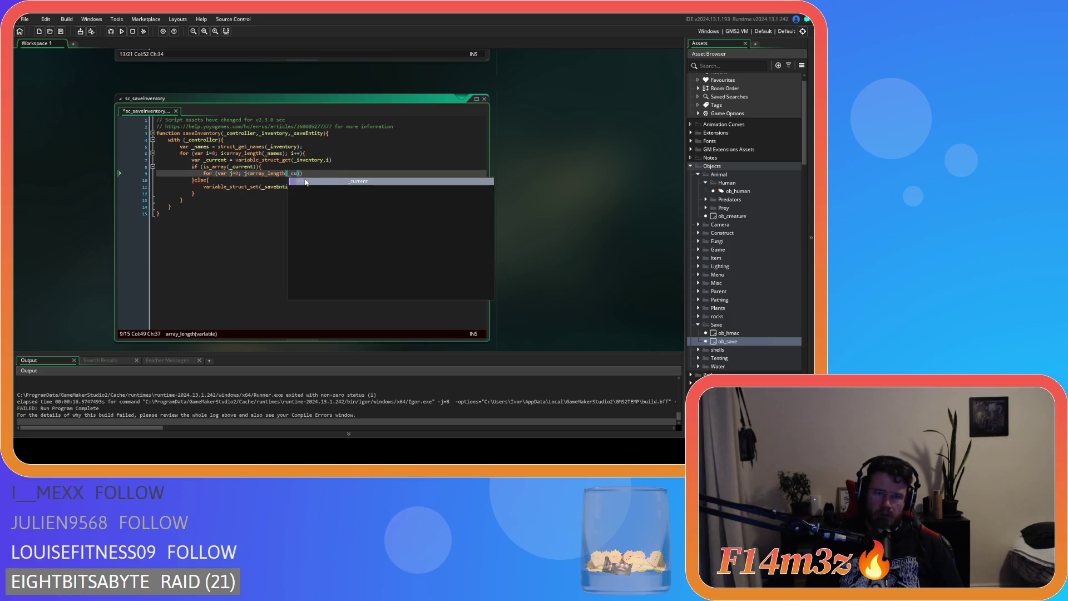
{"action": "key", "text": "Return"}
{"action": "type", "text": "; "}
{"action": "type", "text": "j"}
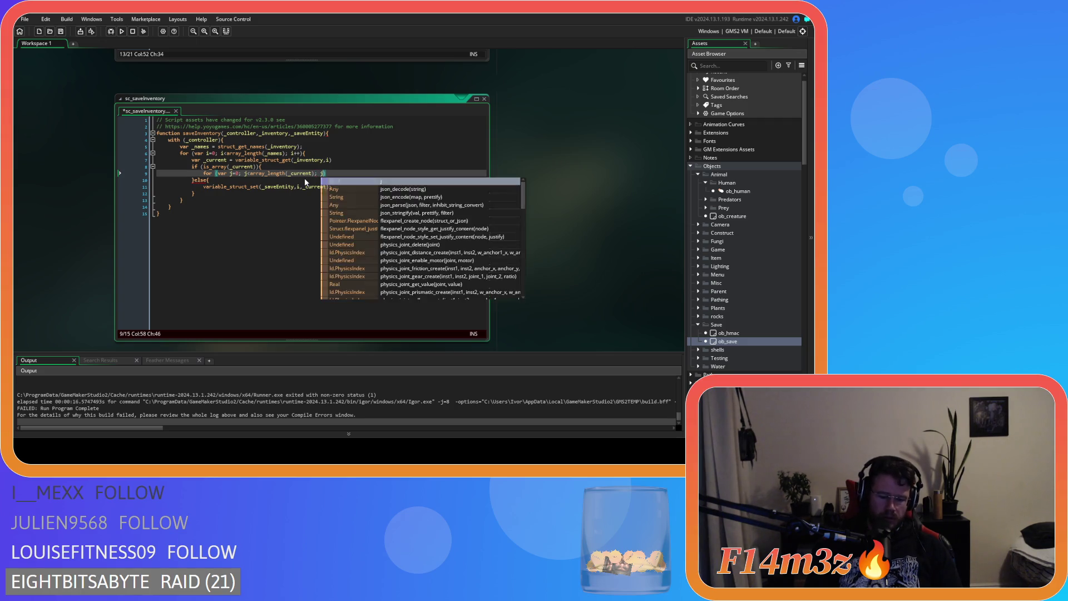
{"action": "type", "text": "++){"}
{"action": "key", "text": "Return"}
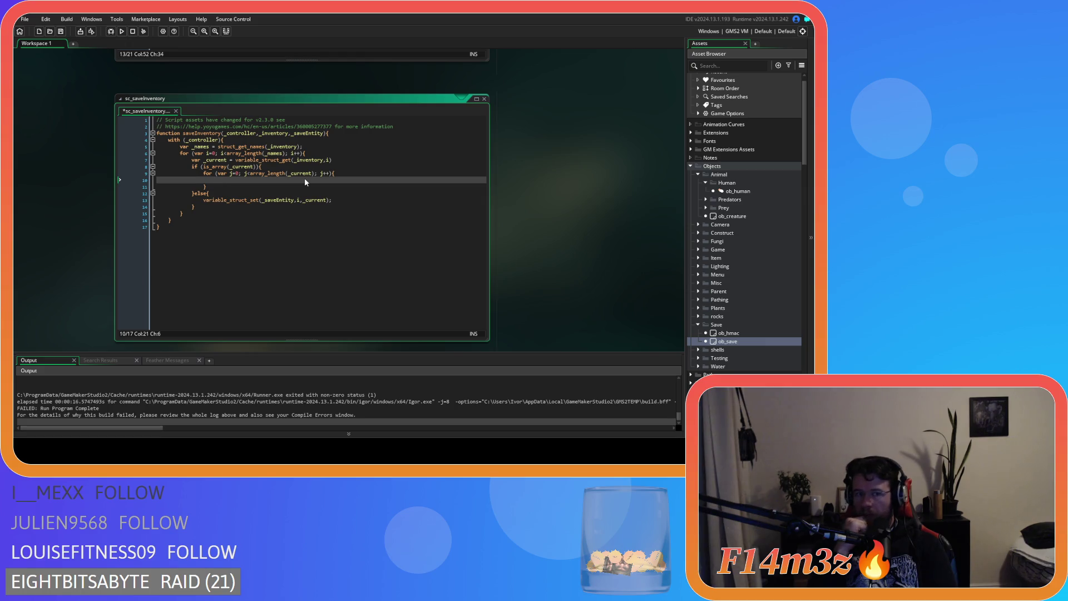
Paste the is_array check inside the j loop and change it to is_struct.
{"action": "left_click", "coordinate": [192, 166]}
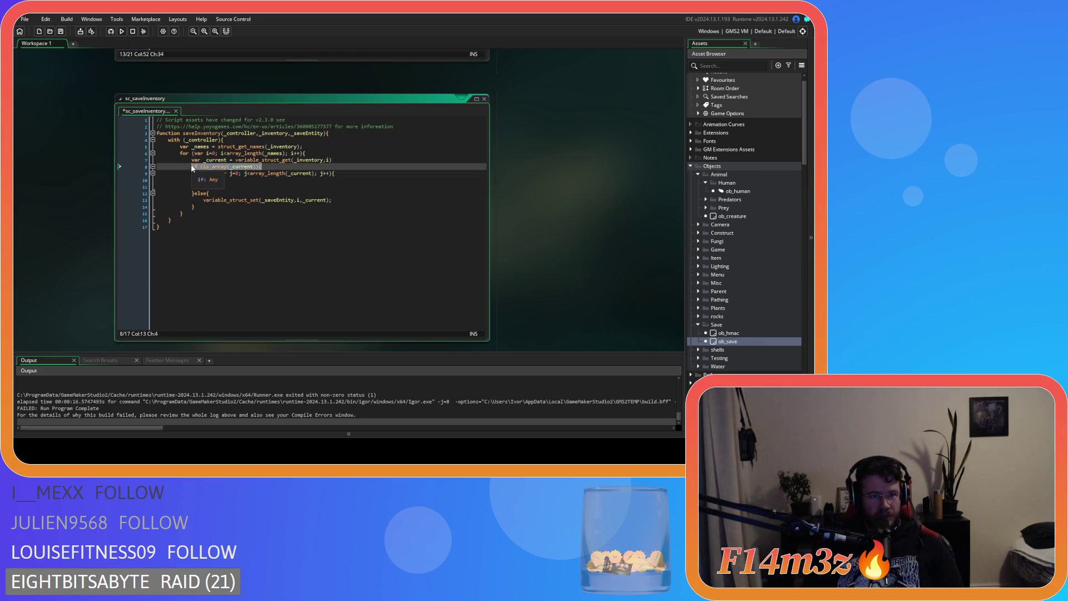
{"action": "key", "text": "ctrl+c"}
{"action": "left_click", "coordinate": [232, 182]}
{"action": "key", "text": "ctrl+v"}
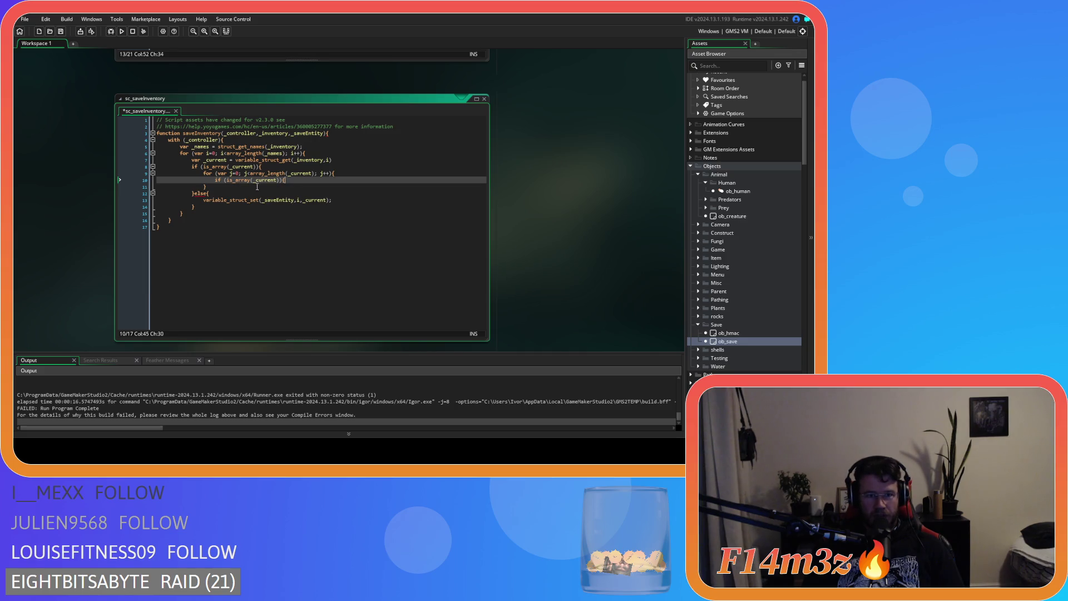
{"action": "left_click_drag", "start_coordinate": [236, 181], "coordinate": [251, 181]}
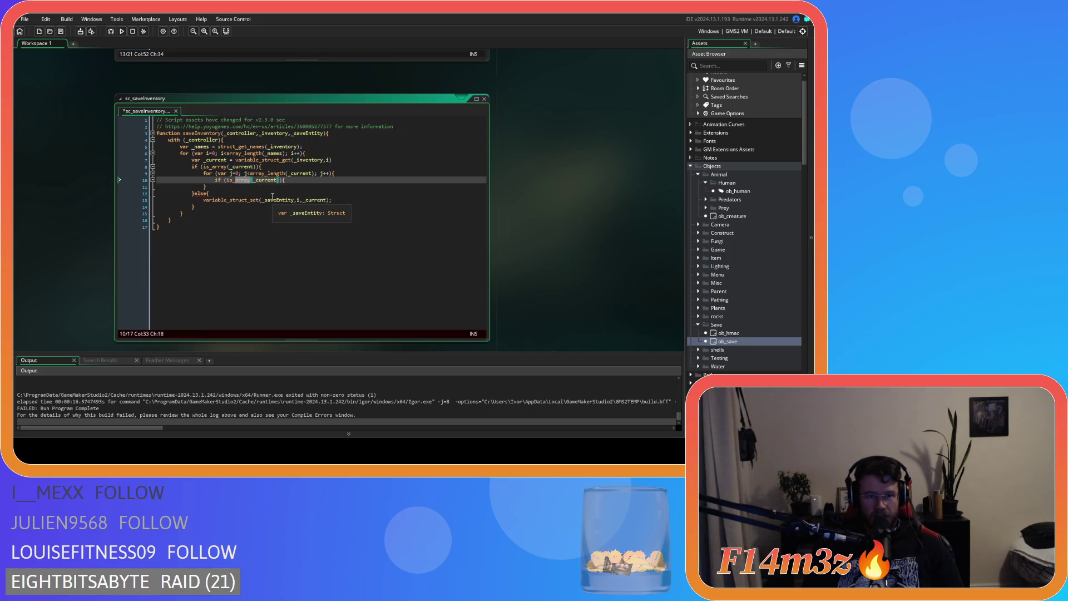
{"action": "type", "text": "struct"}
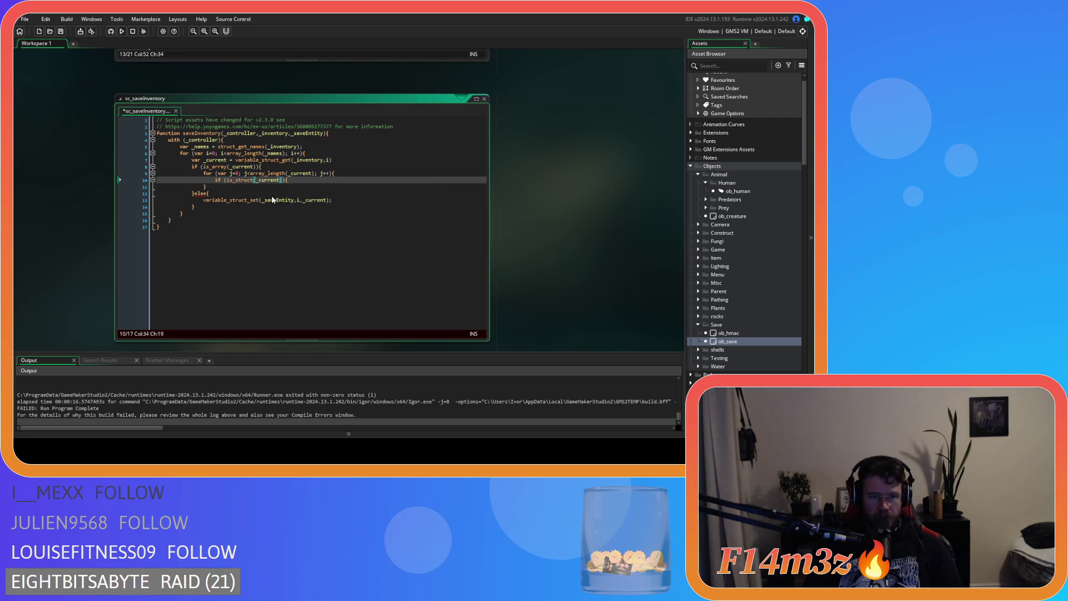
{"action": "key", "text": "Return"}
{"action": "key", "text": "Return"}
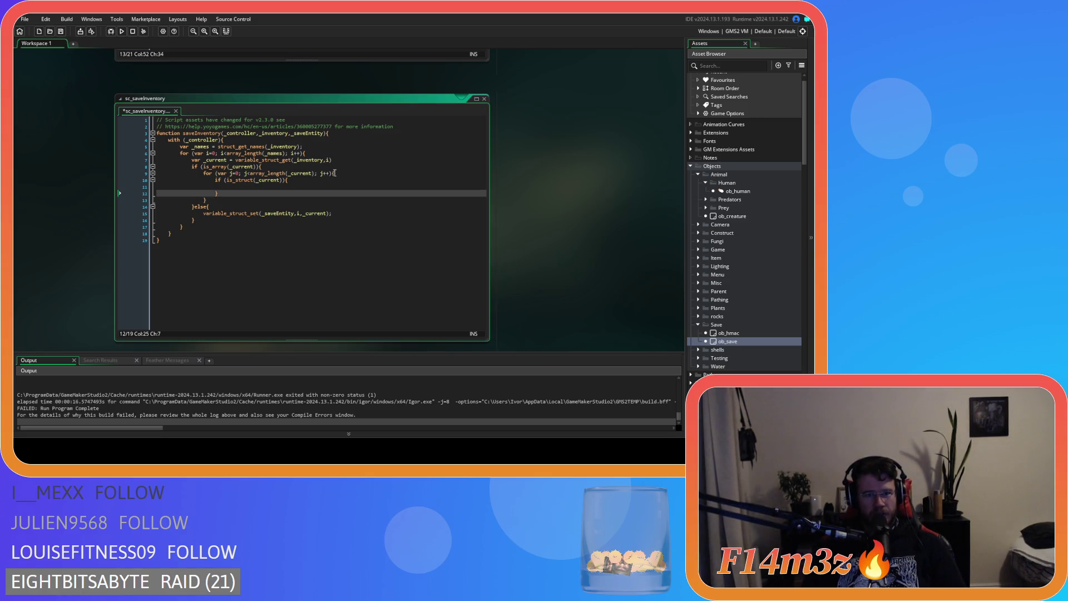
Make the struct check test _current2 and save the script.
{"action": "left_click", "coordinate": [281, 179]}
{"action": "type", "text": "2"}
{"action": "left_click", "coordinate": [309, 186]}
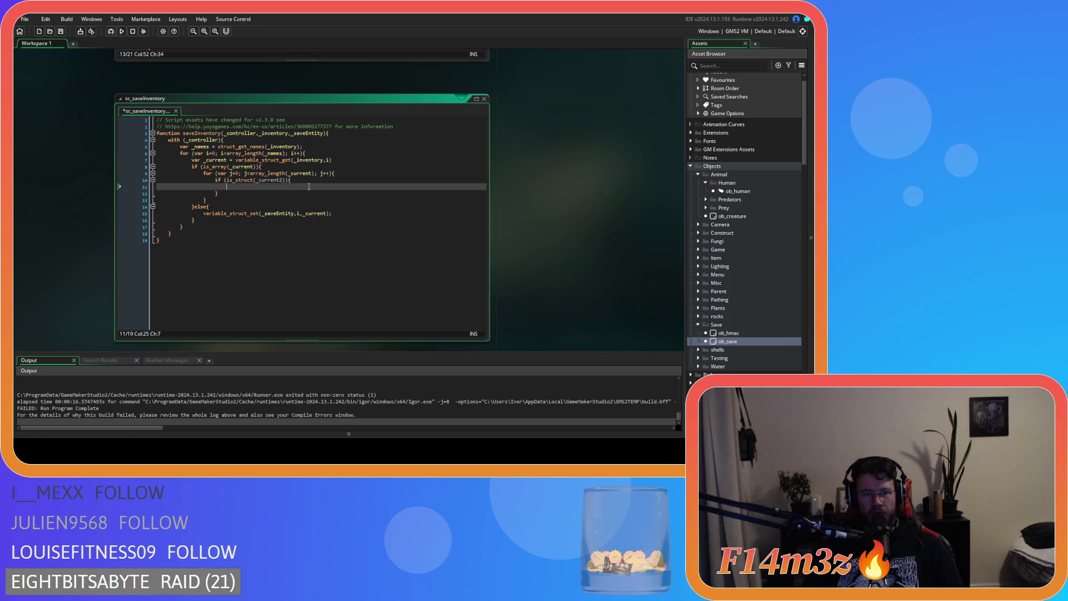
{"action": "key", "text": "ctrl+s"}
{"action": "key", "text": "Down"}
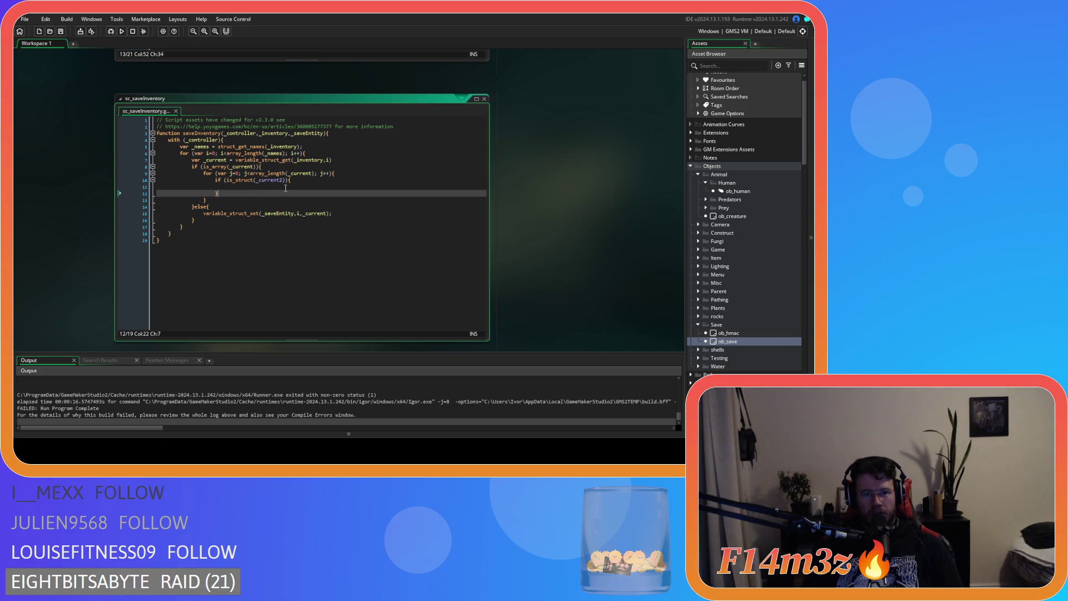
{"action": "left_click", "coordinate": [286, 187]}
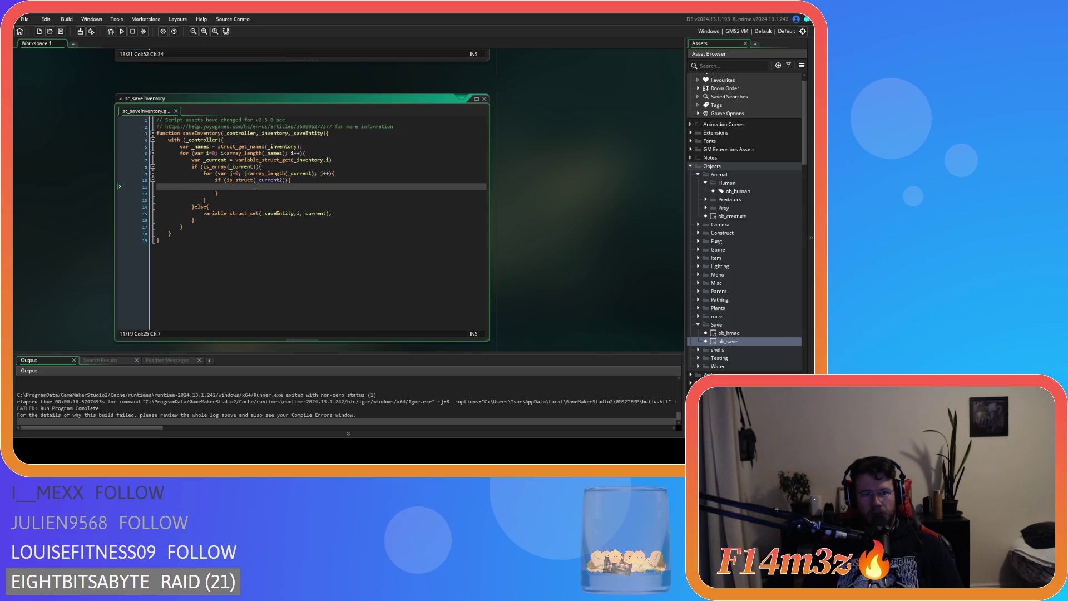
Add var _current2 = array_get(_current,j); inside the j loop and end line 7 with a semicolon.
{"action": "left_click_drag", "start_coordinate": [349, 161], "coordinate": [191, 161]}
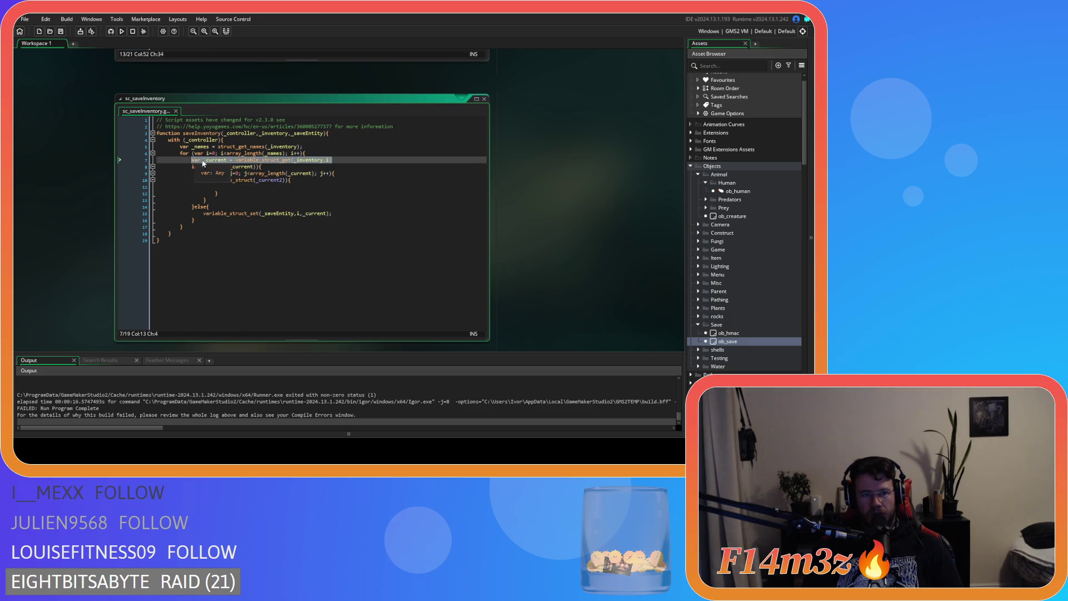
{"action": "key", "text": "ctrl+c"}
{"action": "left_click", "coordinate": [351, 173]}
{"action": "key", "text": "Return"}
{"action": "key", "text": "ctrl+v"}
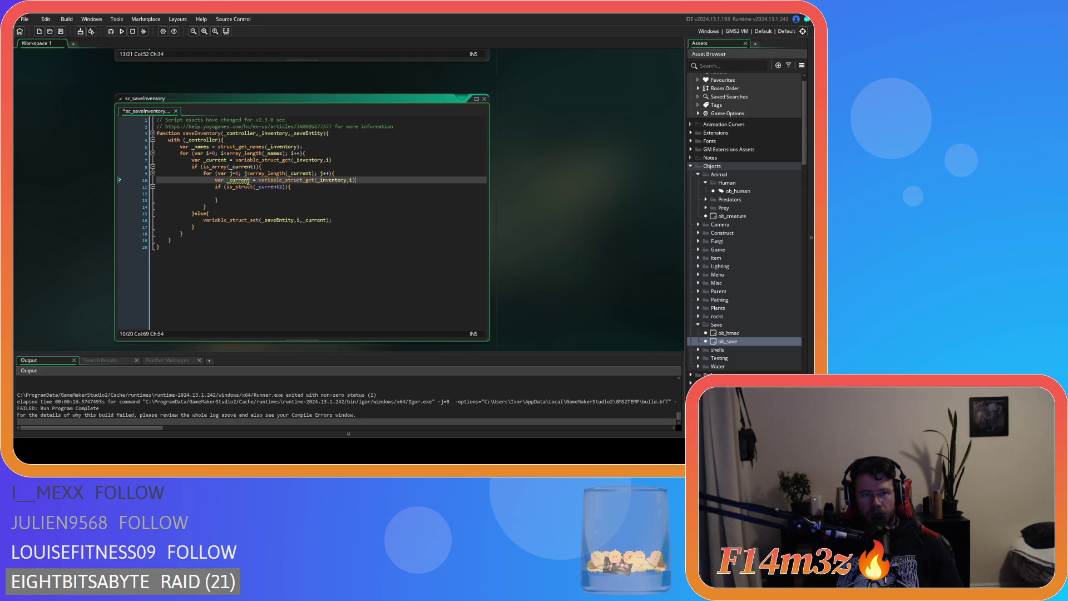
{"action": "left_click", "coordinate": [249, 181]}
{"action": "type", "text": "2"}
{"action": "left_click", "coordinate": [341, 161]}
{"action": "type", "text": ";"}
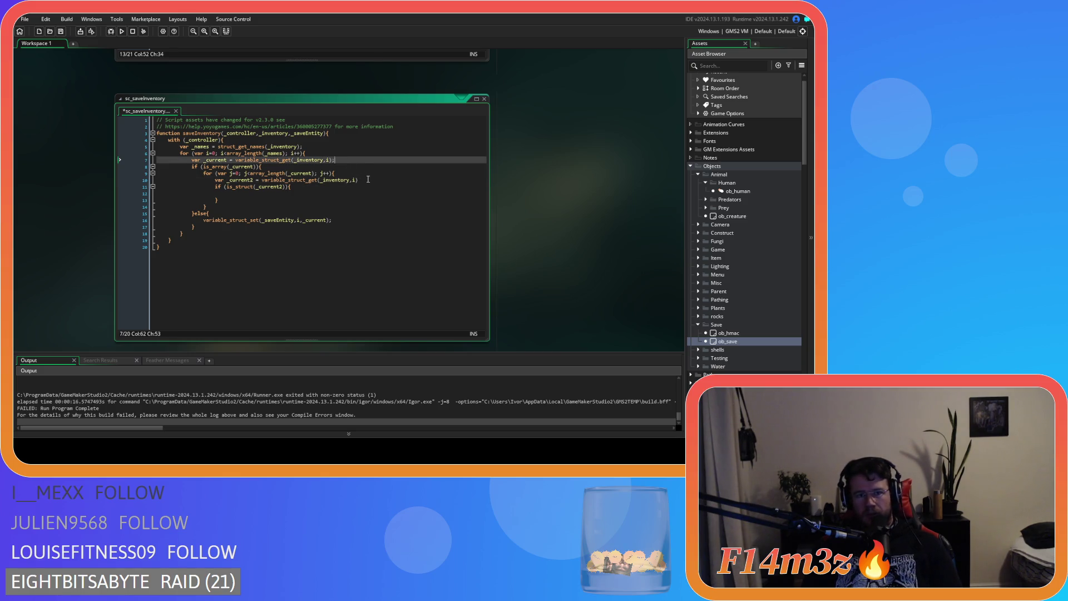
{"action": "left_click", "coordinate": [265, 181]}
{"action": "type", "text": "ar"}
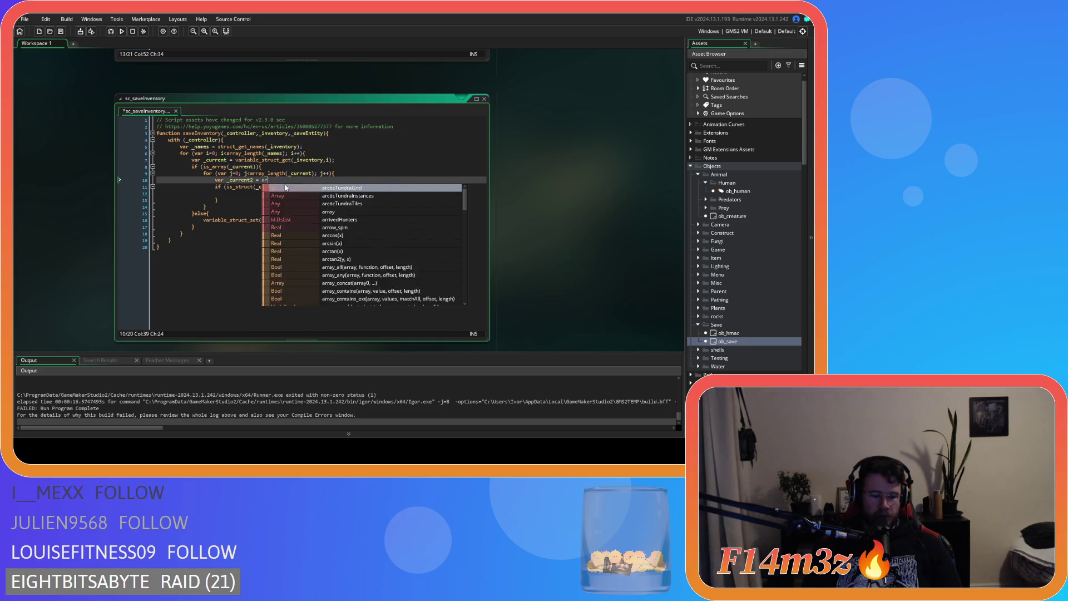
{"action": "type", "text": "ray_get"}
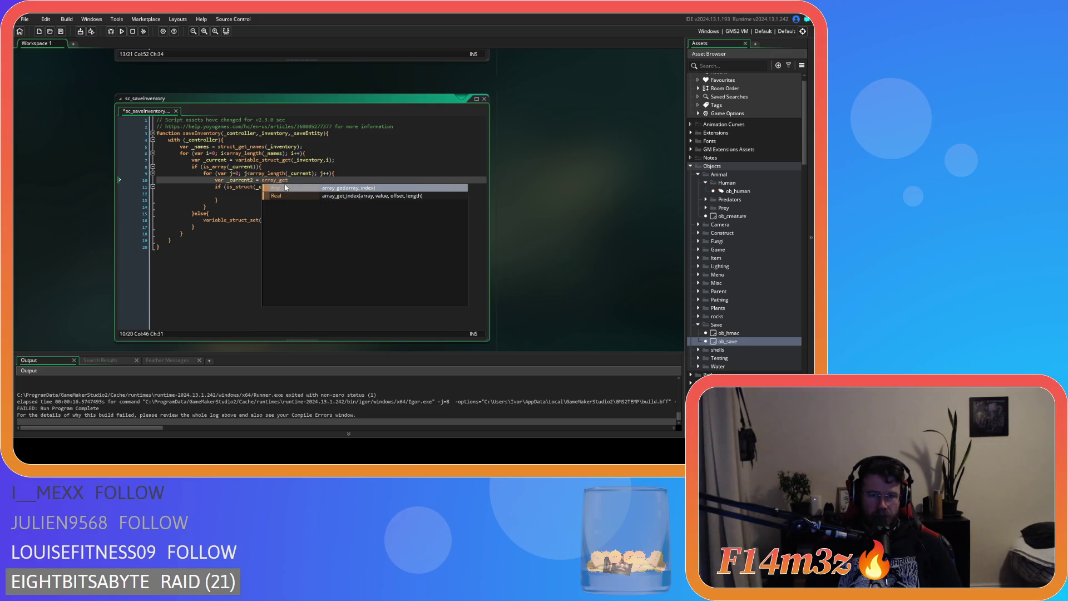
{"action": "type", "text": "("}
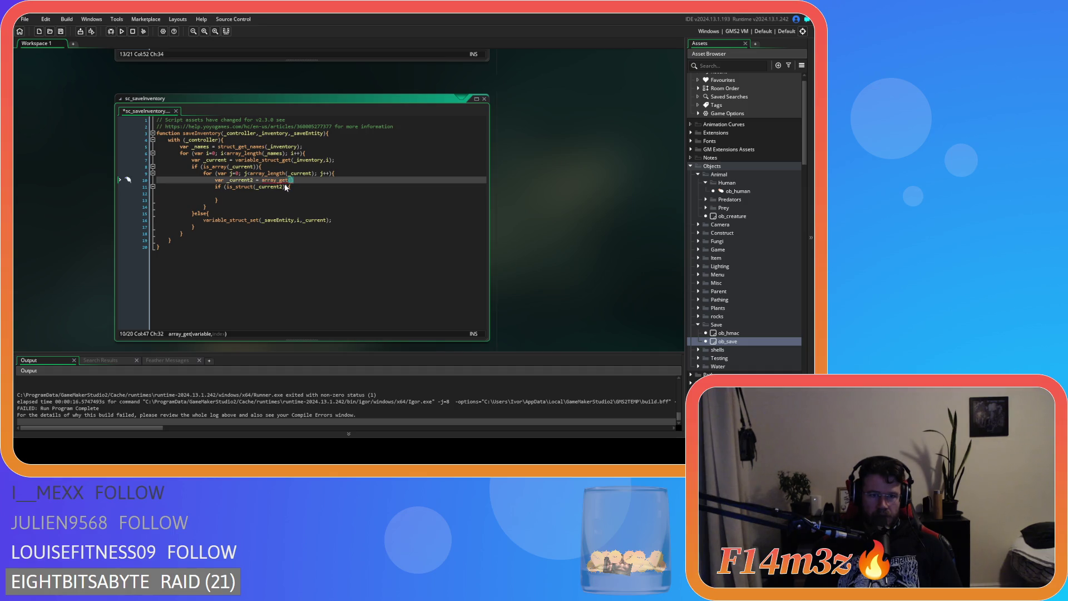
{"action": "type", "text": "_current"}
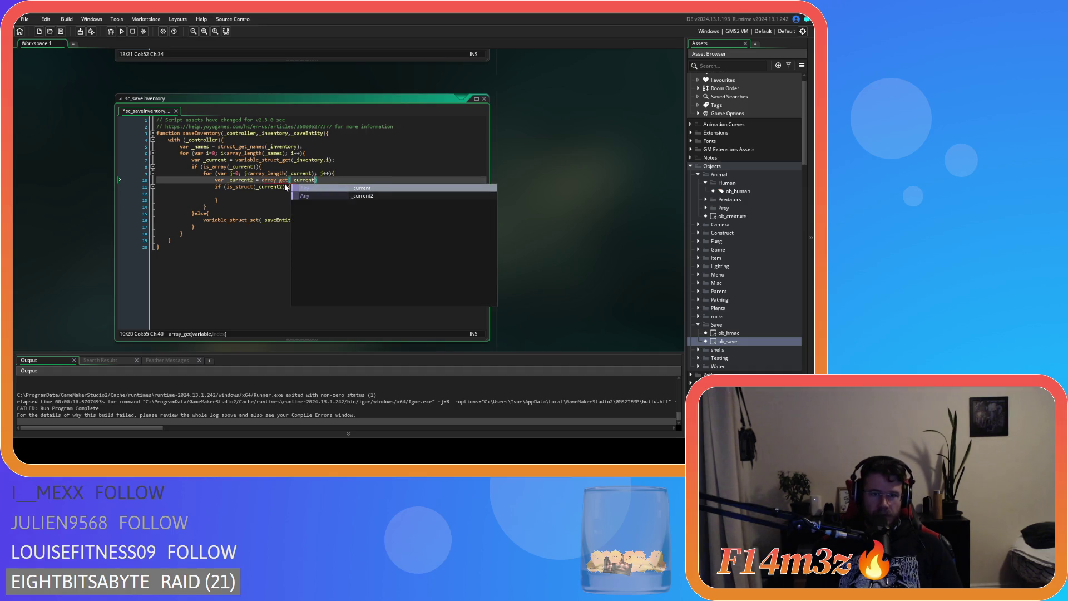
{"action": "type", "text": ",j)"}
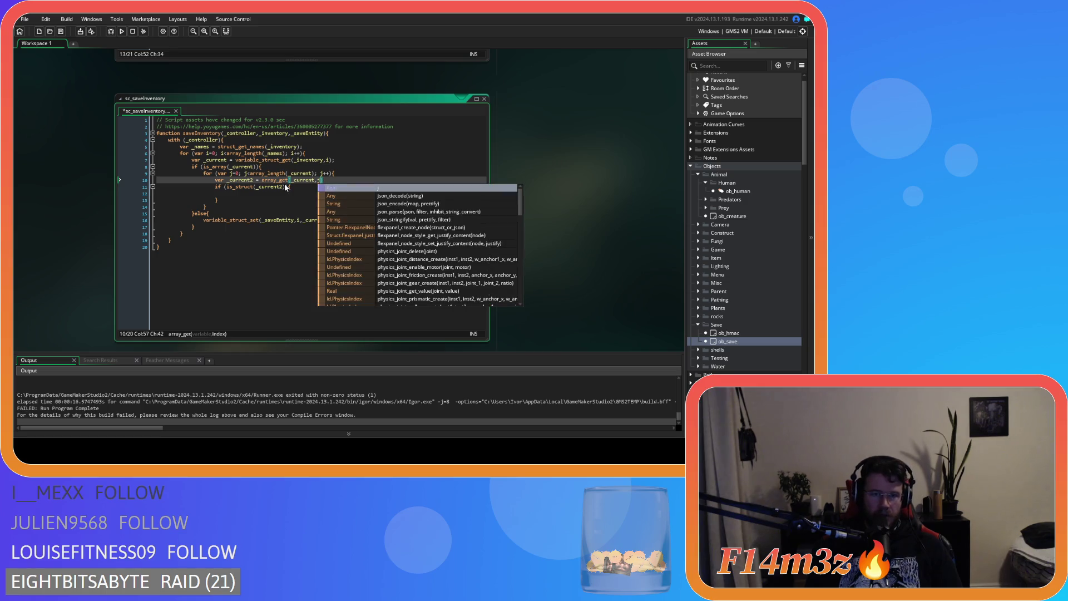
{"action": "type", "text": ";"}
{"action": "left_click", "coordinate": [263, 194]}
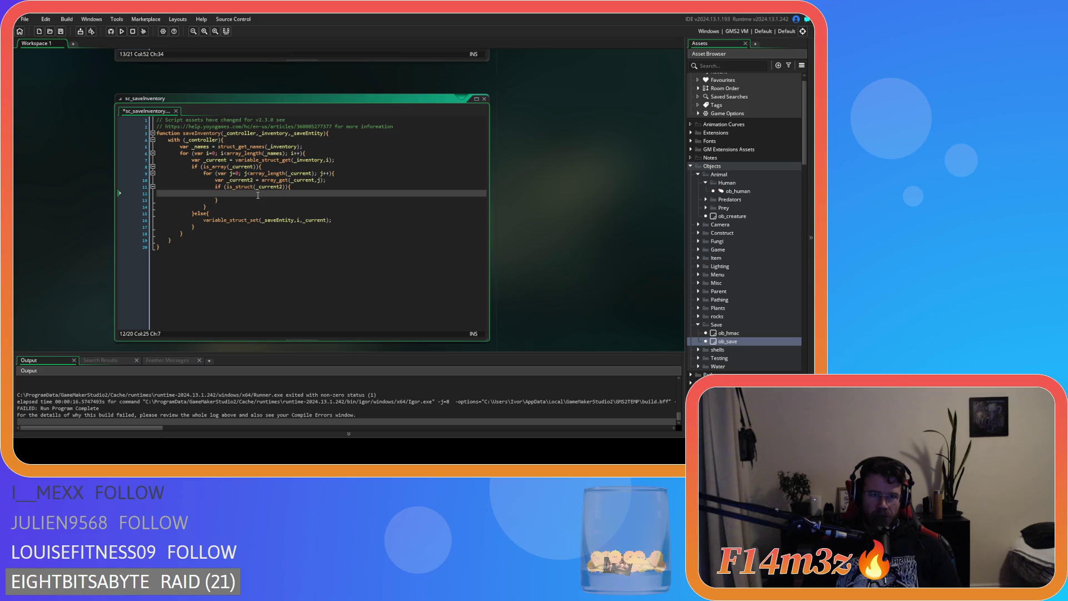
Copy the _names = struct_get_names(_inventory) line into the struct check on line 12.
{"action": "left_click_drag", "start_coordinate": [309, 145], "coordinate": [179, 146]}
{"action": "key", "text": "ctrl+c"}
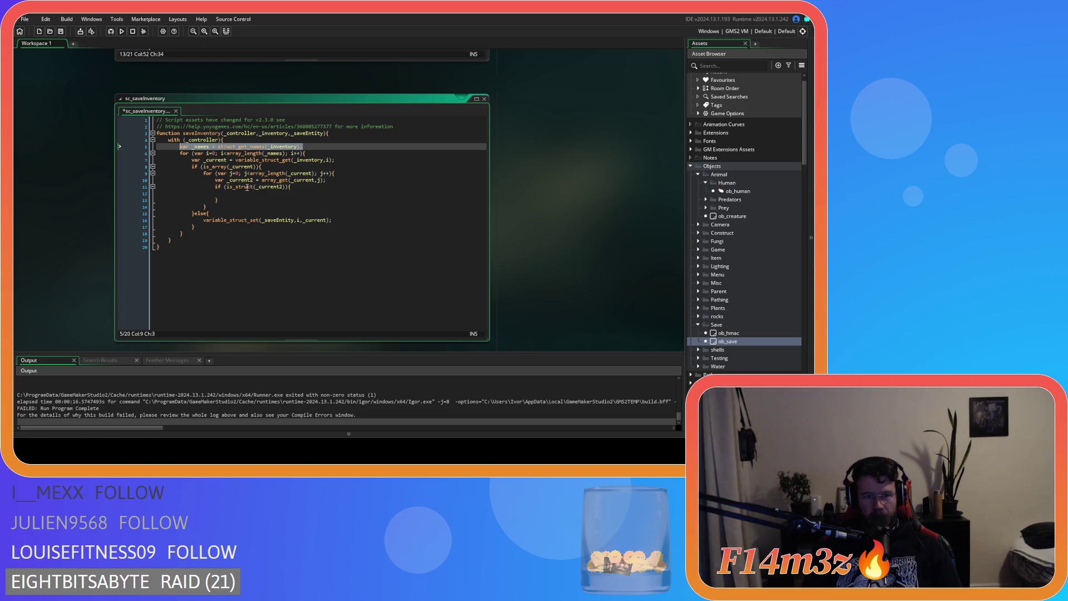
{"action": "left_click", "coordinate": [251, 194]}
{"action": "key", "text": "ctrl+v"}
{"action": "left_click", "coordinate": [256, 193]}
Turn line 12 into var _names2 = struct_get_names(_current2);.
{"action": "type", "text": "2"}
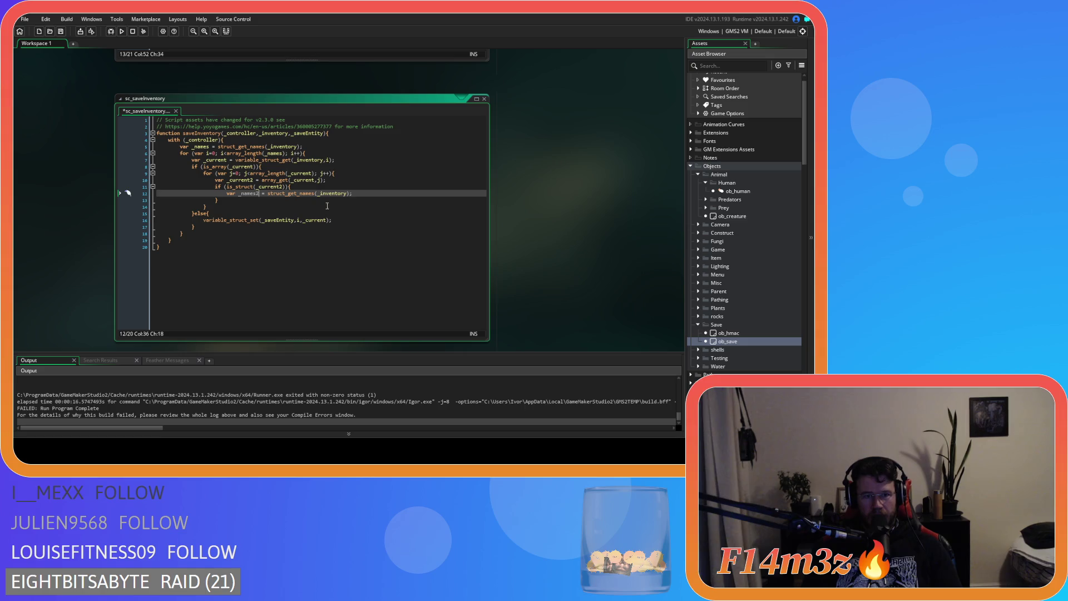
{"action": "double_click", "coordinate": [273, 186]}
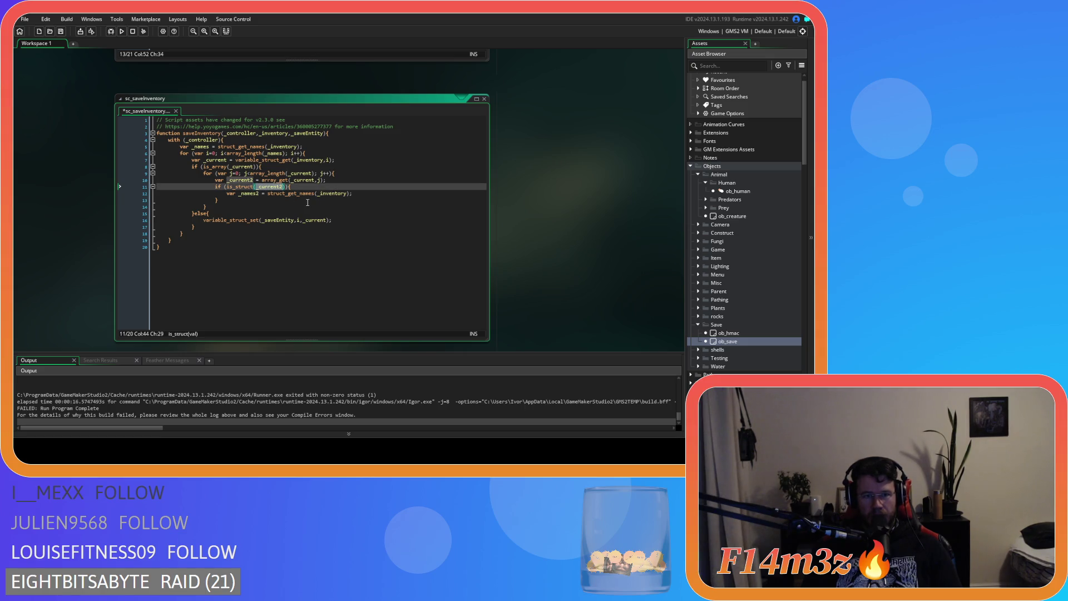
{"action": "double_click", "coordinate": [328, 194]}
{"action": "key", "text": "ctrl+v"}
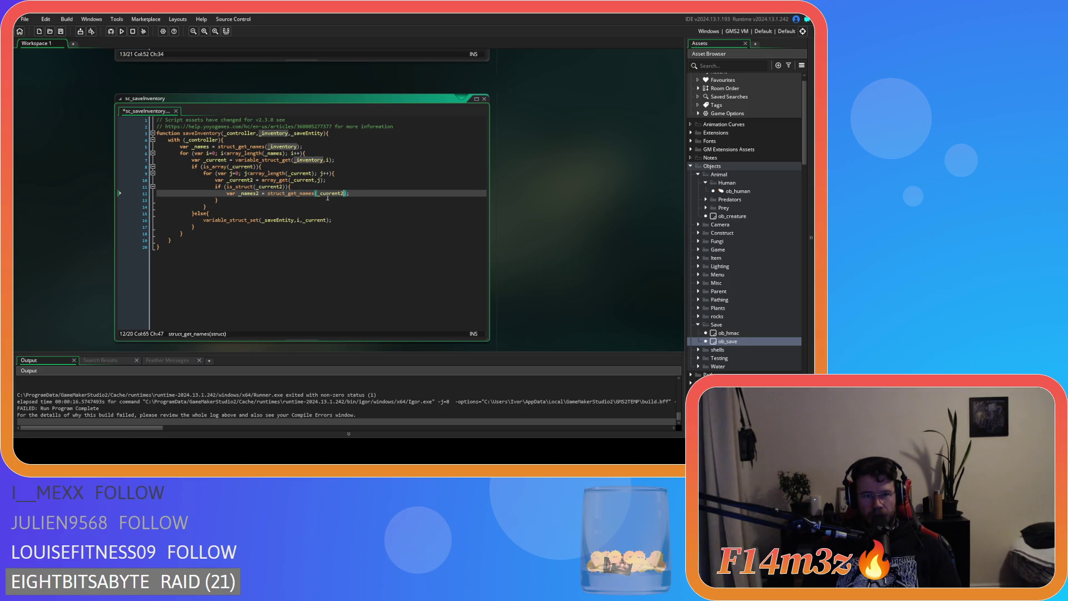
{"action": "left_click", "coordinate": [370, 194]}
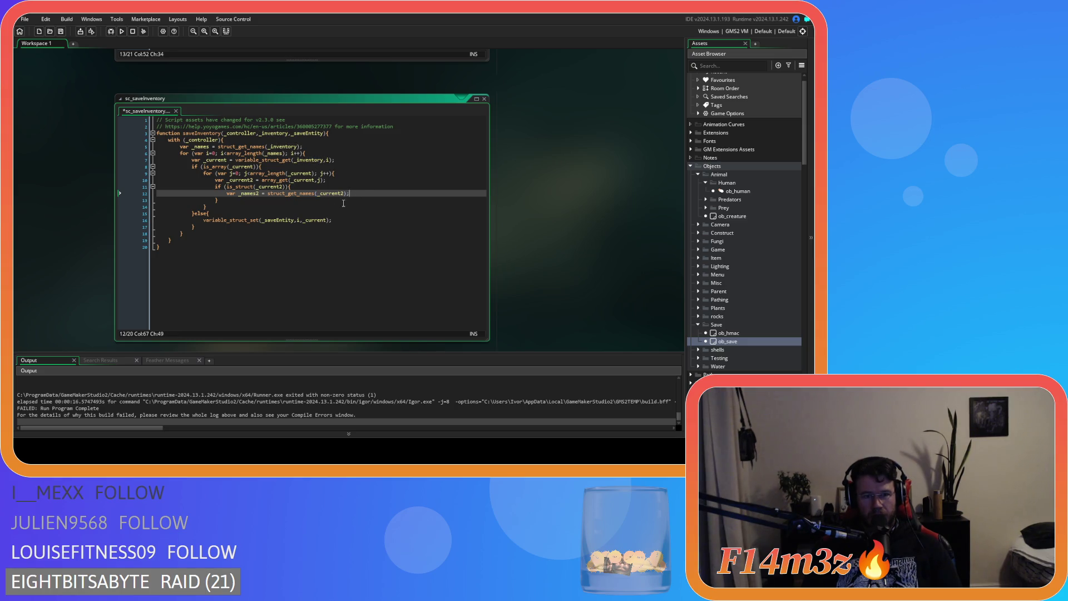
Add a copy of the i loop header on line 13 with its counter renamed to k.
{"action": "left_click", "coordinate": [317, 153]}
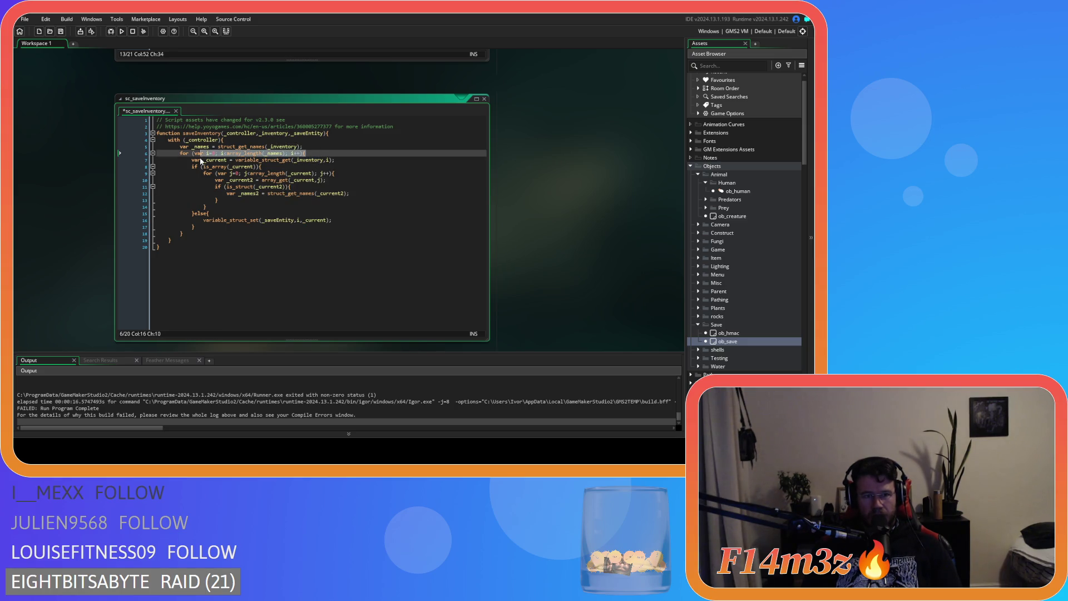
{"action": "left_click", "coordinate": [366, 194]}
{"action": "key", "text": "Return"}
{"action": "key", "text": "ctrl+v"}
{"action": "double_click", "coordinate": [254, 200]}
{"action": "type", "text": "j"}
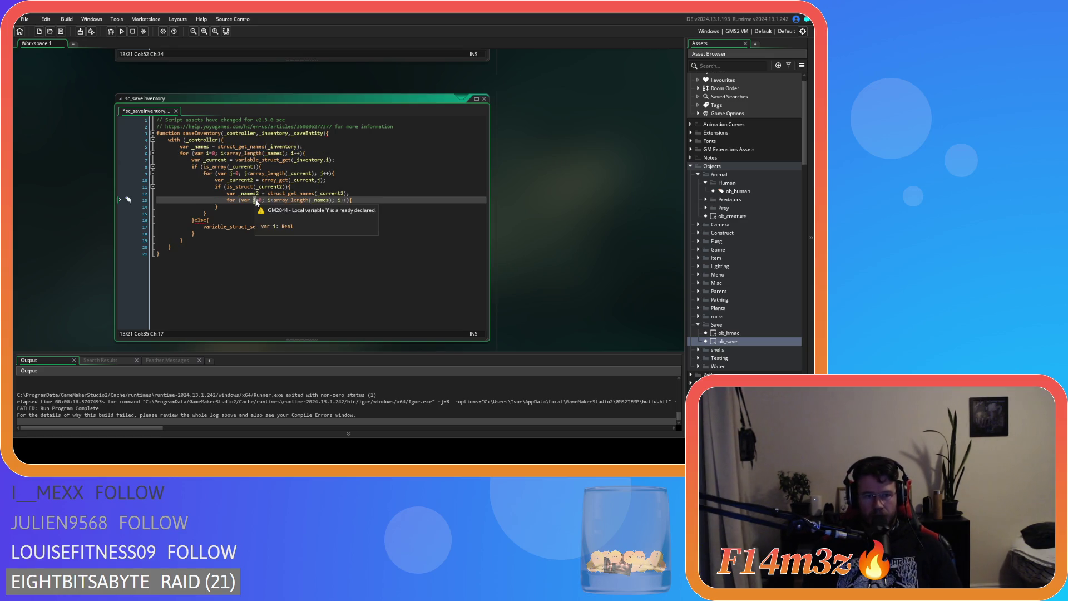
{"action": "type", "text": "k"}
{"action": "double_click", "coordinate": [269, 199]}
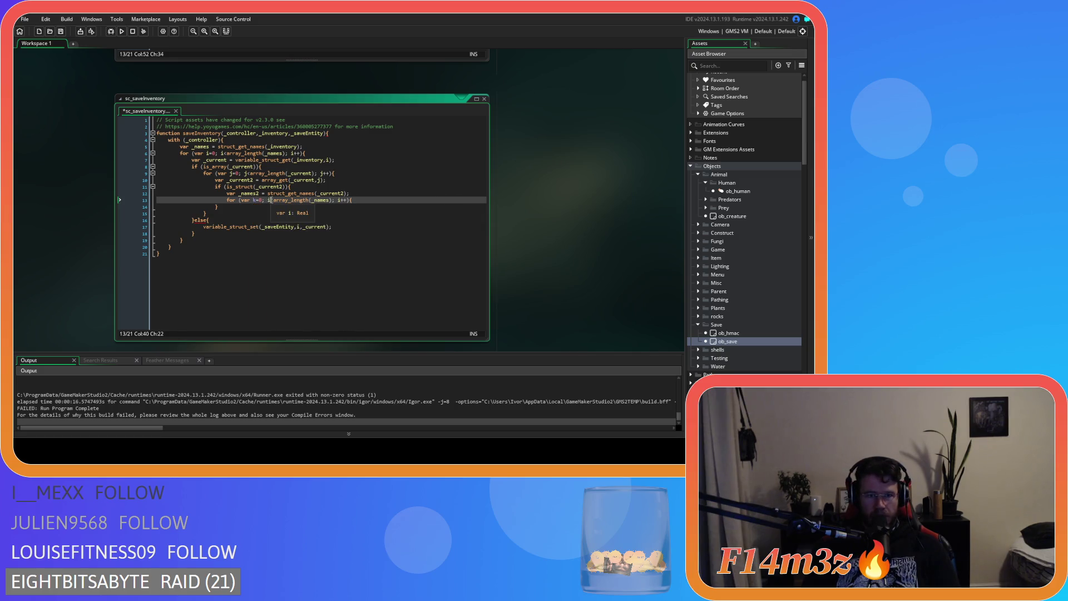
{"action": "type", "text": "k"}
{"action": "double_click", "coordinate": [339, 200]}
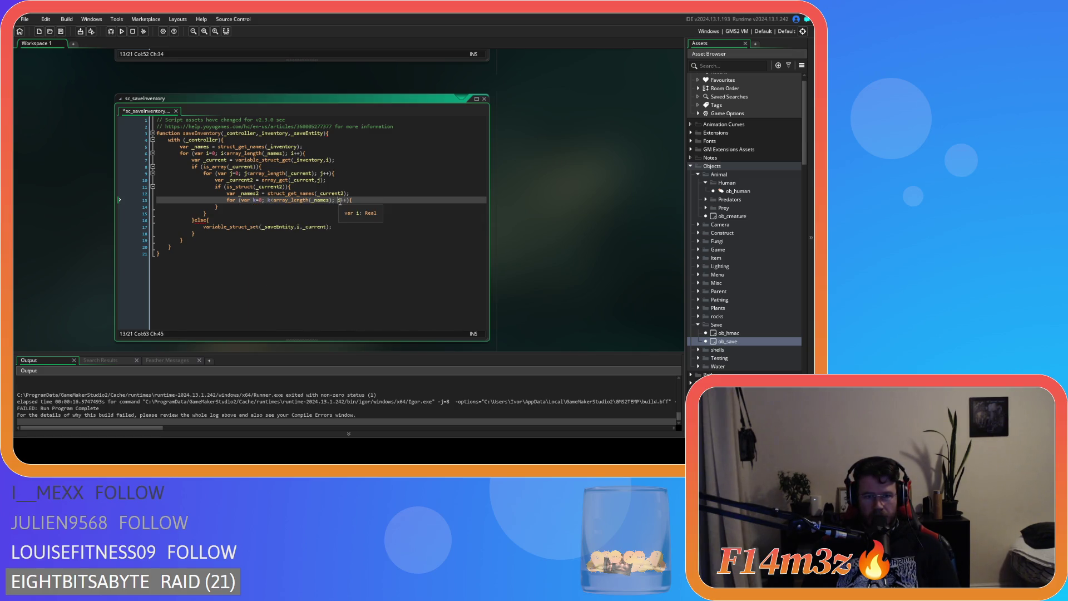
{"action": "type", "text": "k"}
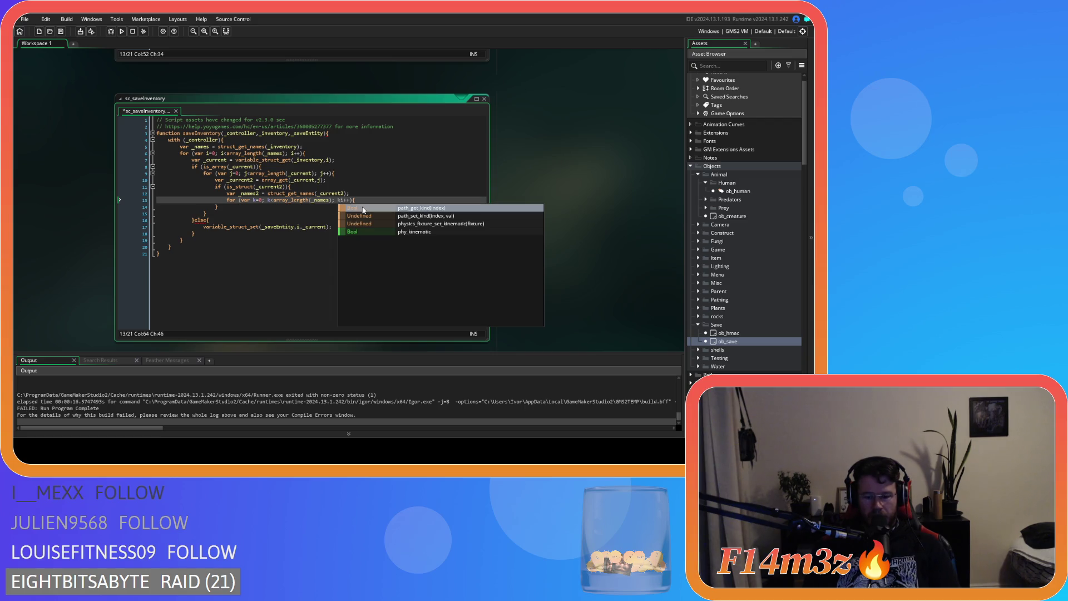
{"action": "left_click", "coordinate": [367, 199]}
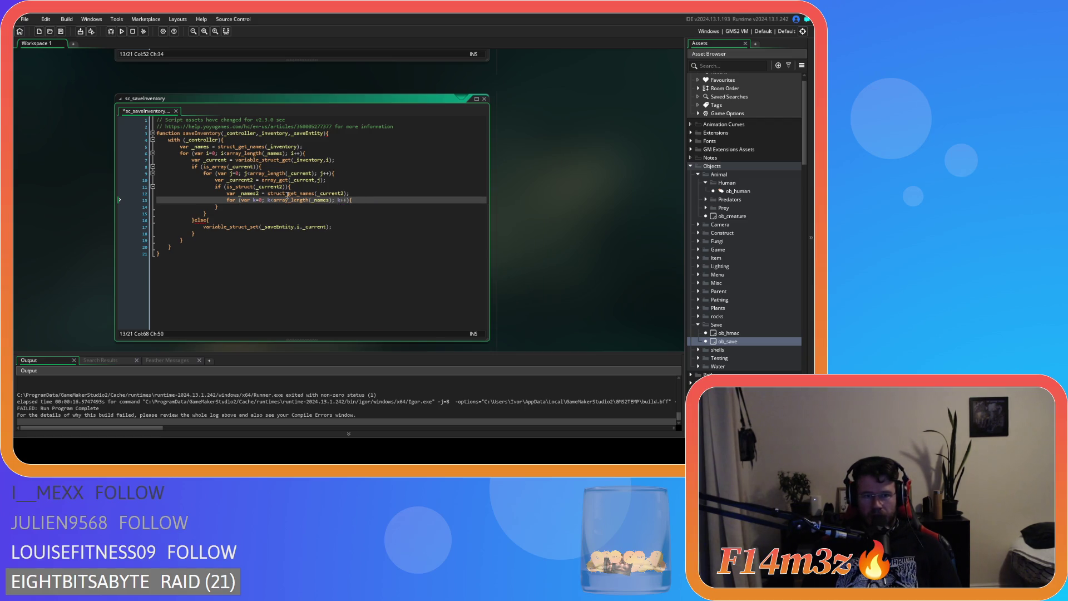
Make the k loop run to array_length(_names2), open its body and save.
{"action": "left_click", "coordinate": [329, 200]}
{"action": "type", "text": "2"}
{"action": "left_click", "coordinate": [360, 199]}
{"action": "key", "text": "Return"}
{"action": "key", "text": "Return"}
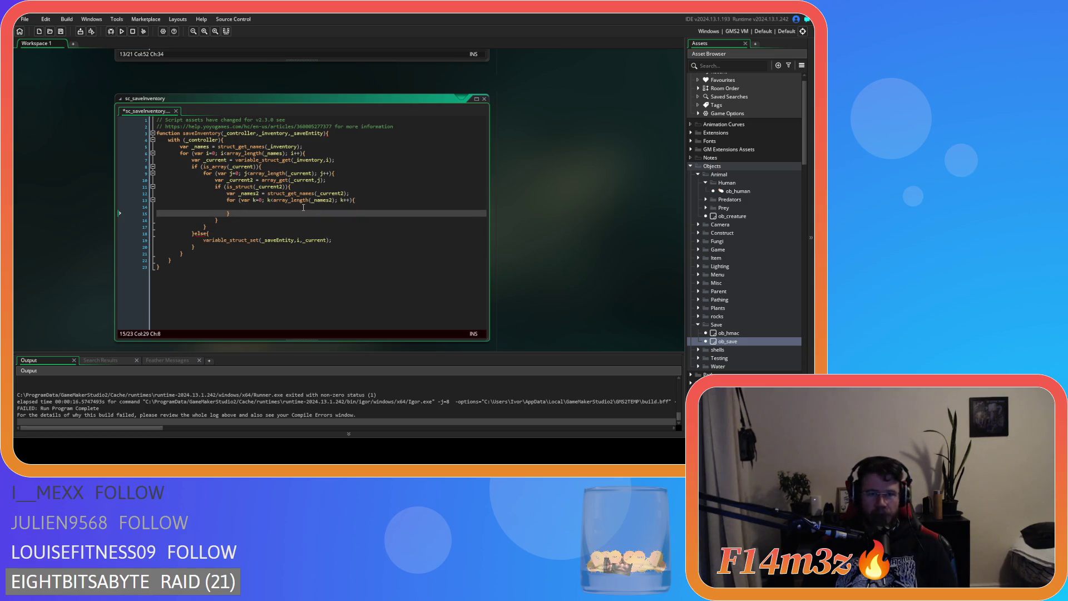
{"action": "left_click", "coordinate": [304, 207]}
{"action": "key", "text": "ctrl+s"}
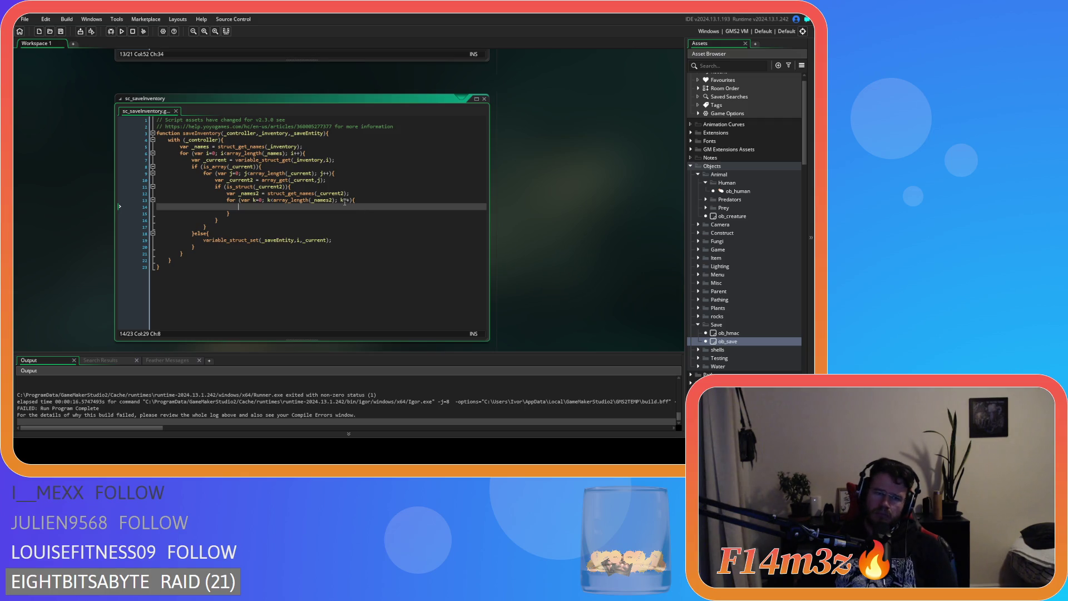
Insert a blank line between the _names2 declaration and the k loop.
{"action": "left_click", "coordinate": [364, 192]}
{"action": "key", "text": "Return"}
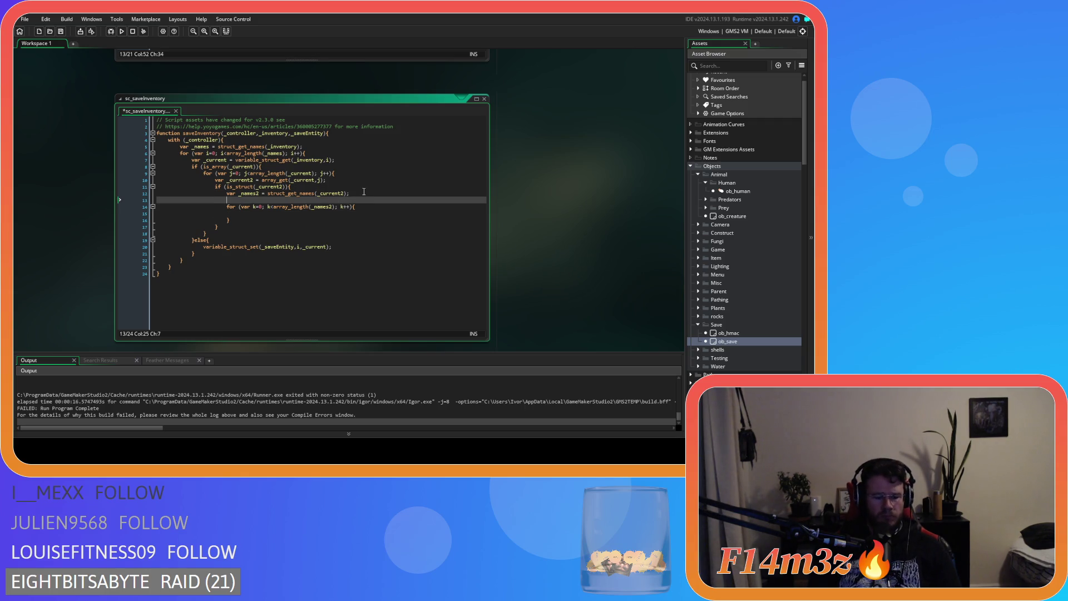
Declare var _string = ""; just above the k loop.
{"action": "type", "text": "var _str"}
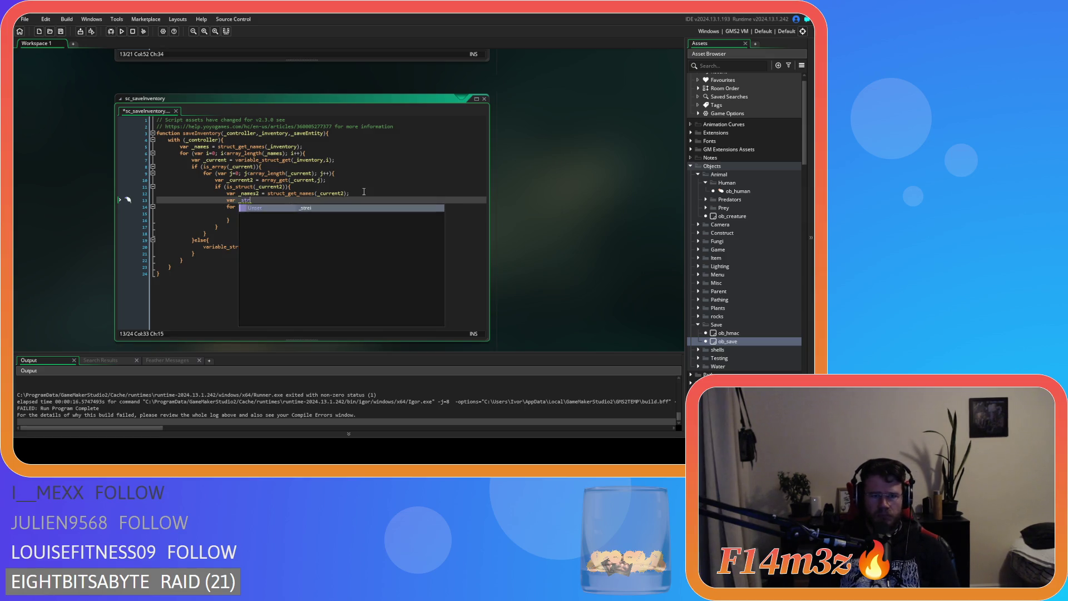
{"action": "type", "text": "ing = "}
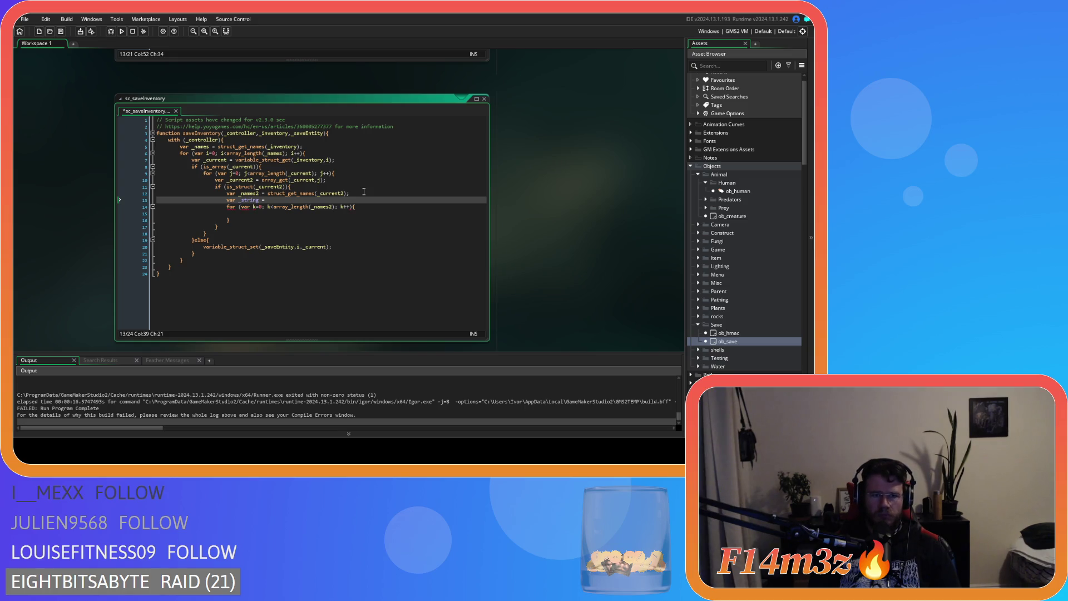
{"action": "type", "text": "noone"}
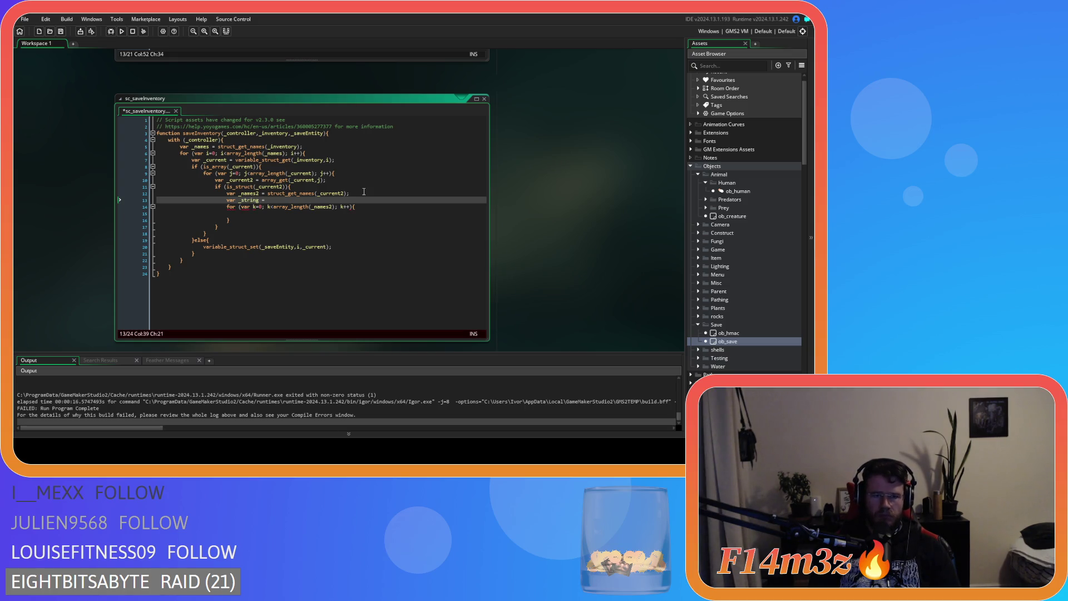
{"action": "type", "text": ";"}
{"action": "left_click", "coordinate": [297, 215]}
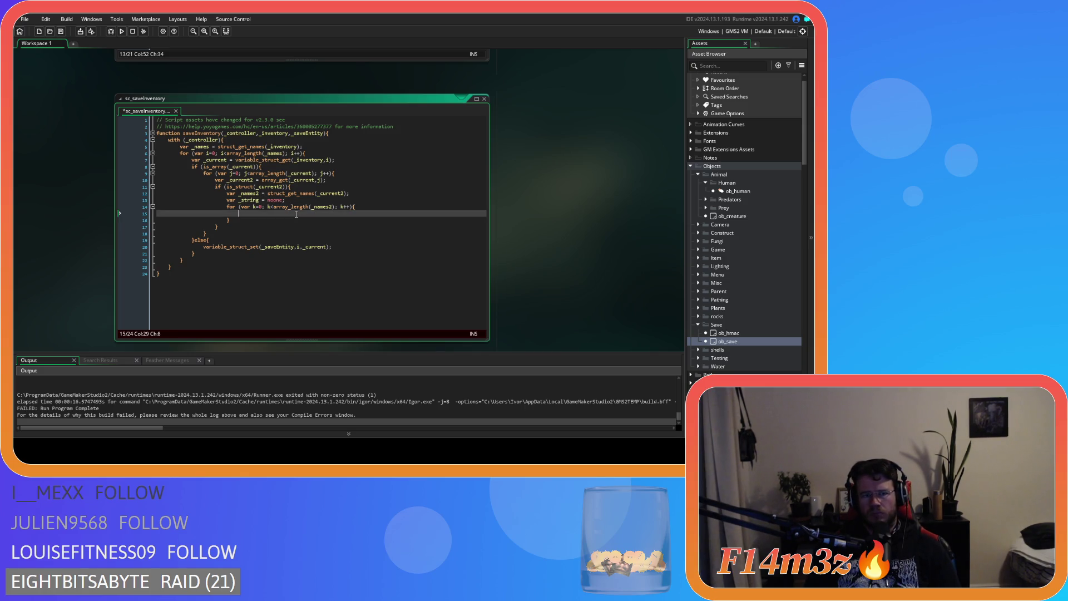
{"action": "double_click", "coordinate": [279, 200]}
{"action": "type", "text": "\"\""}
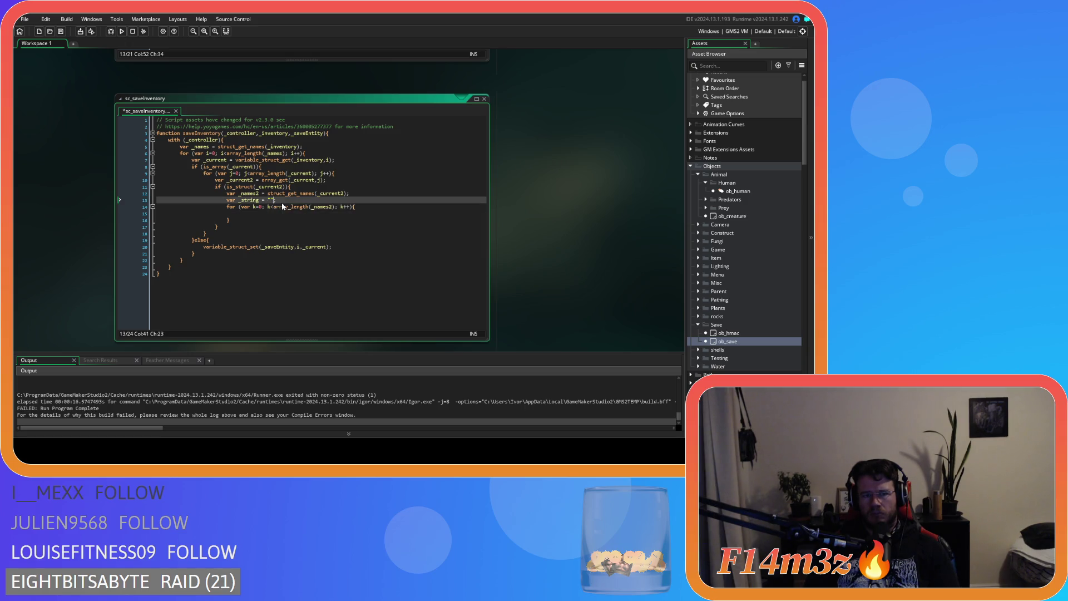
{"action": "key", "text": "Down"}
{"action": "key", "text": "Down"}
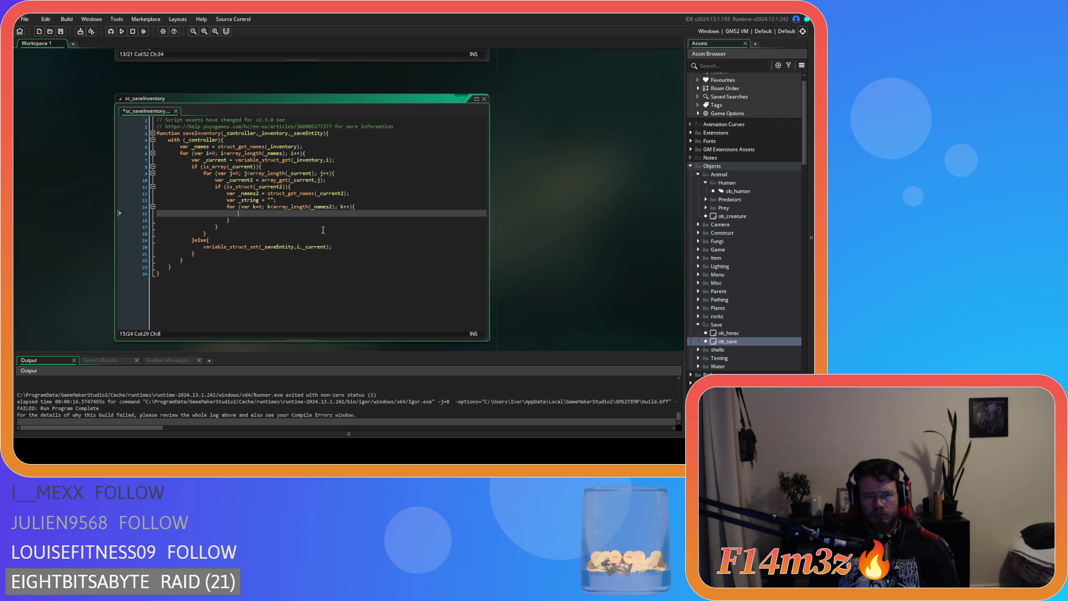
Insert an empty string_concat() call on line 15 inside the k loop.
{"action": "type", "text": "string"}
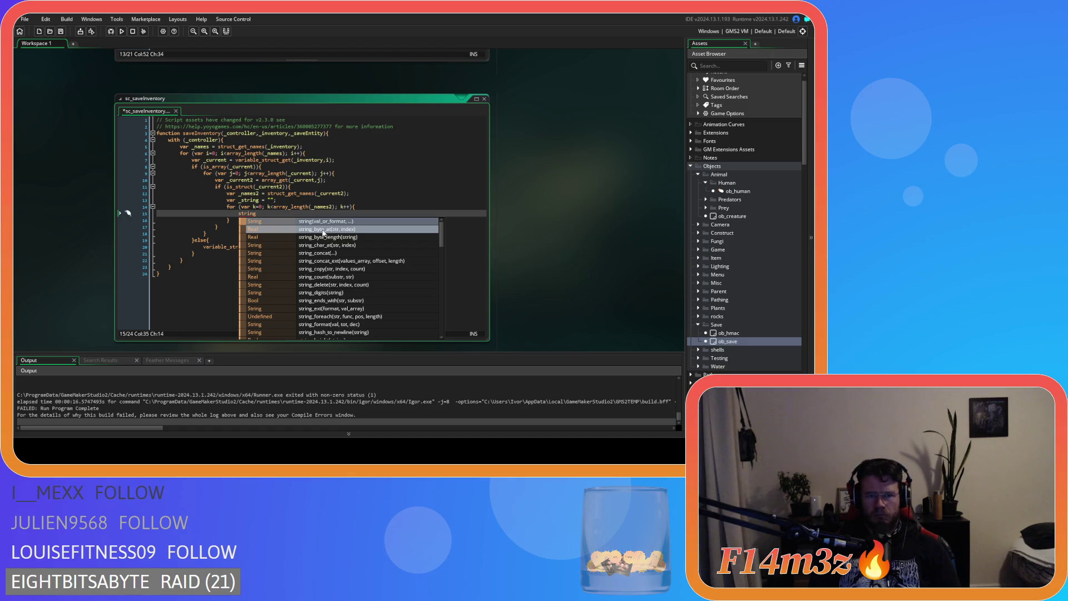
{"action": "scroll", "coordinate": [333, 240], "scroll_direction": "down", "scroll_amount": 5}
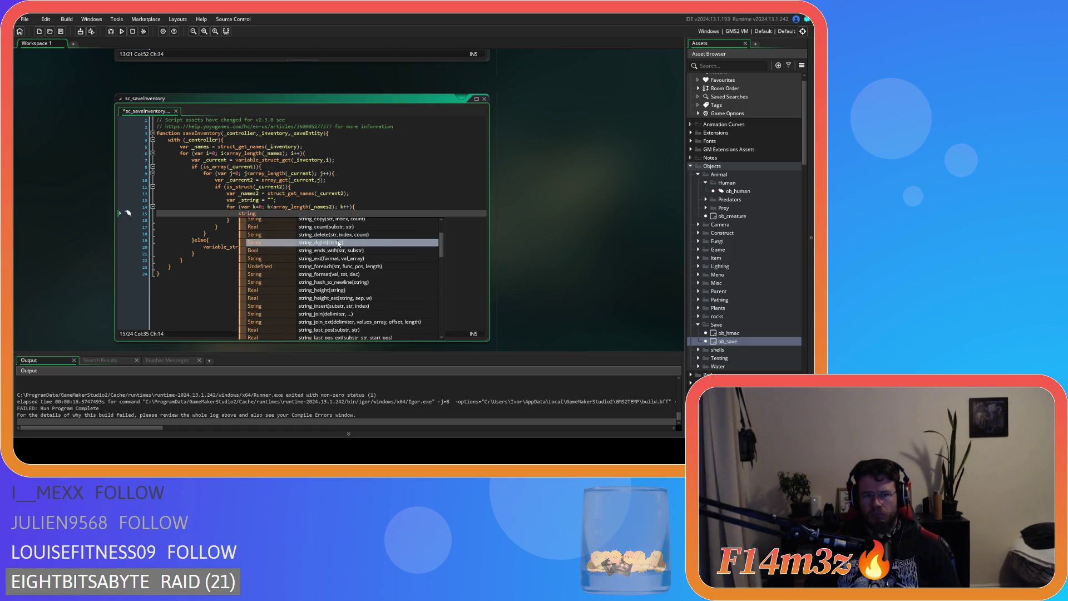
{"action": "scroll", "coordinate": [338, 243], "scroll_direction": "up", "scroll_amount": 5}
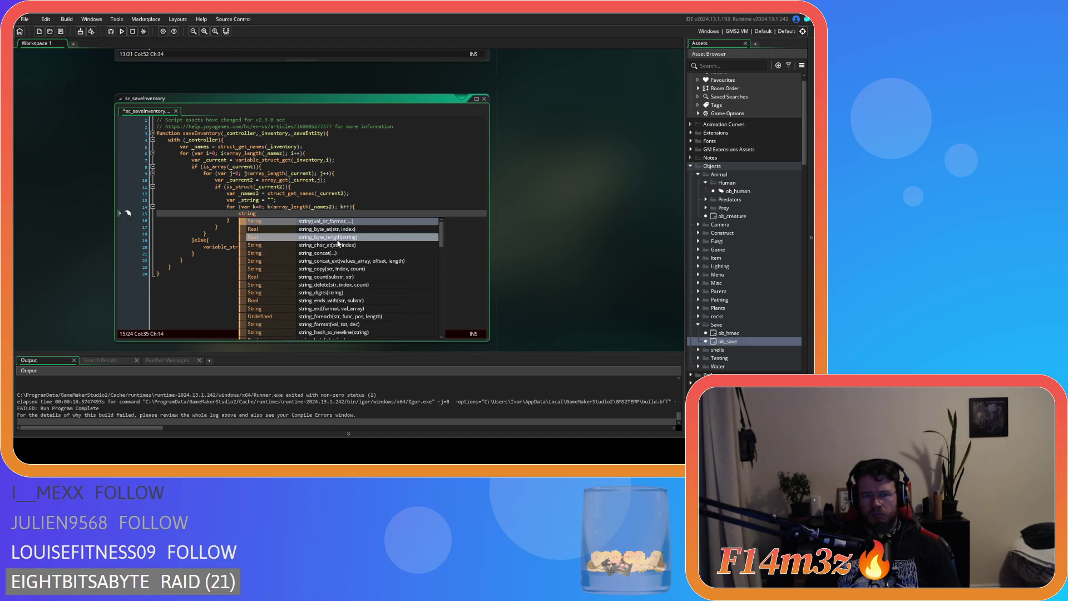
{"action": "left_click", "coordinate": [360, 259]}
{"action": "mouse_move", "coordinate": [272, 217]}
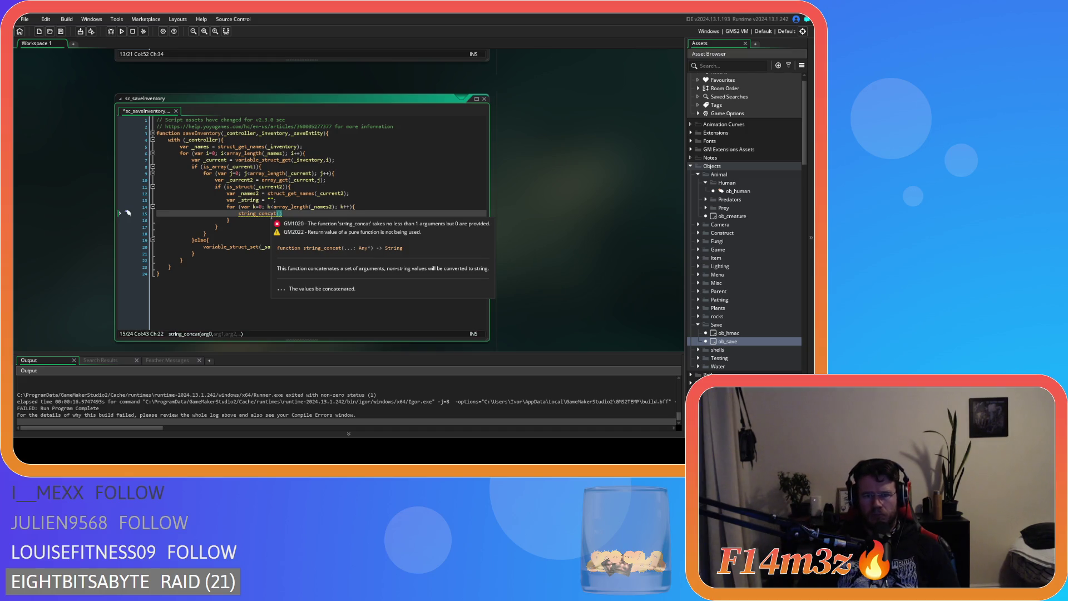
{"action": "left_click", "coordinate": [293, 214]}
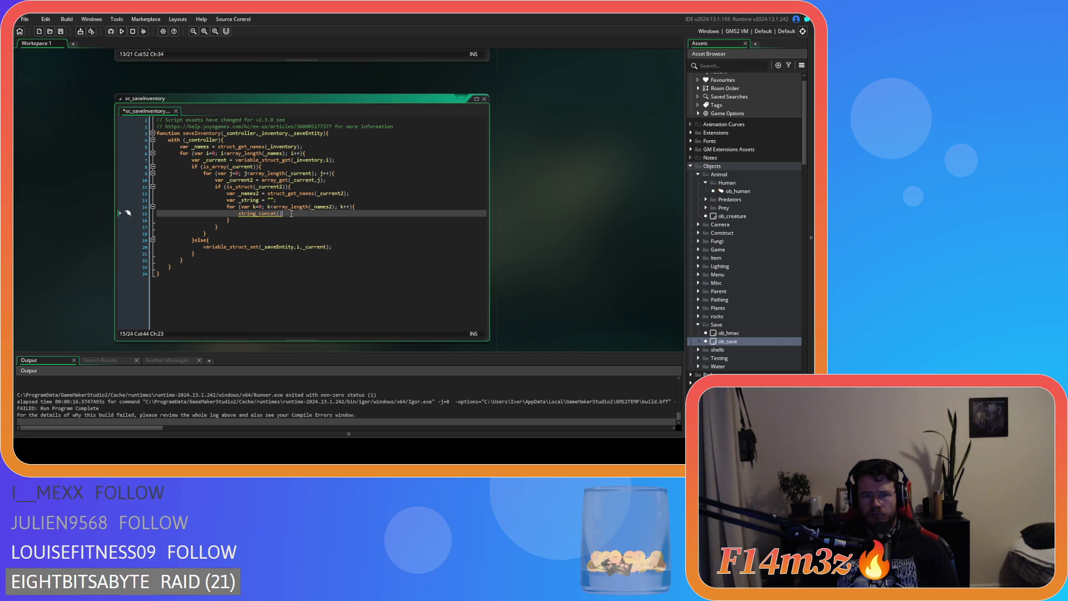
{"action": "left_click", "coordinate": [281, 215]}
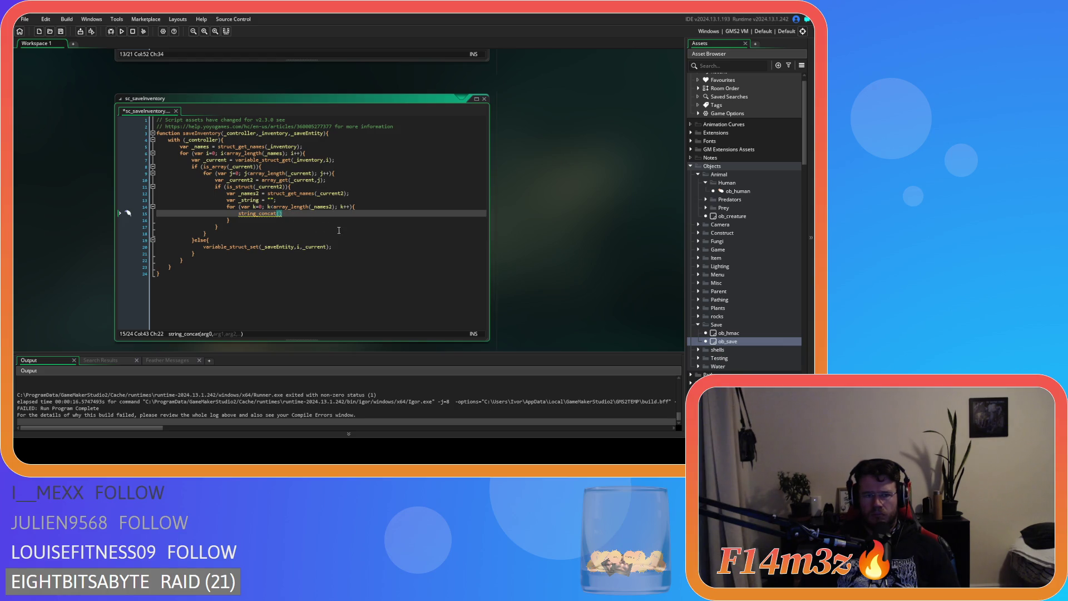
{"action": "type", "text": "_"}
{"action": "key", "text": "BackSpace"}
{"action": "left_click", "coordinate": [258, 214]}
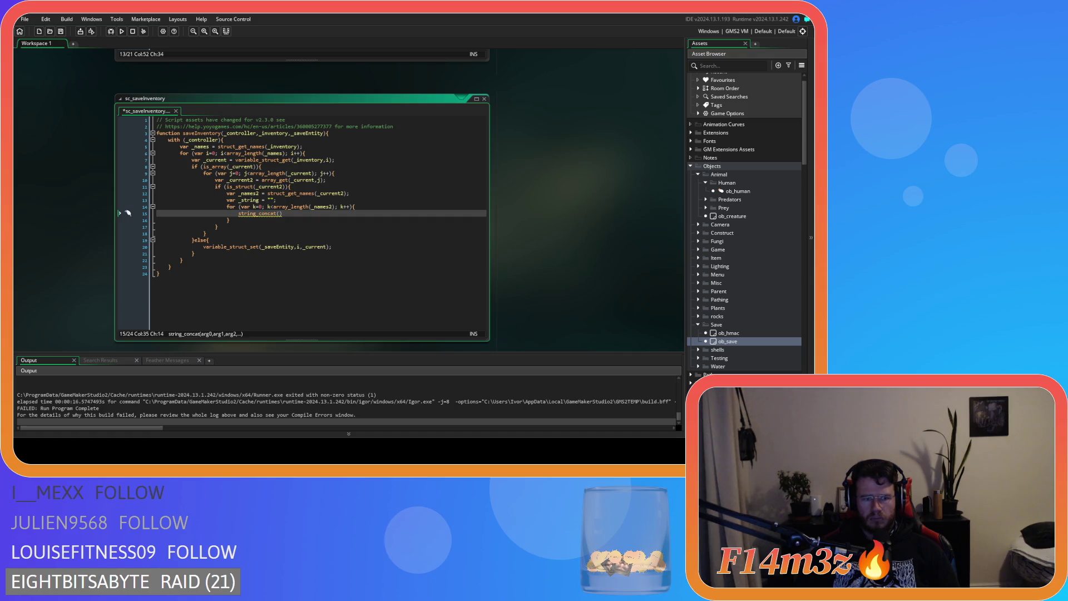
{"action": "left_click", "coordinate": [315, 231]}
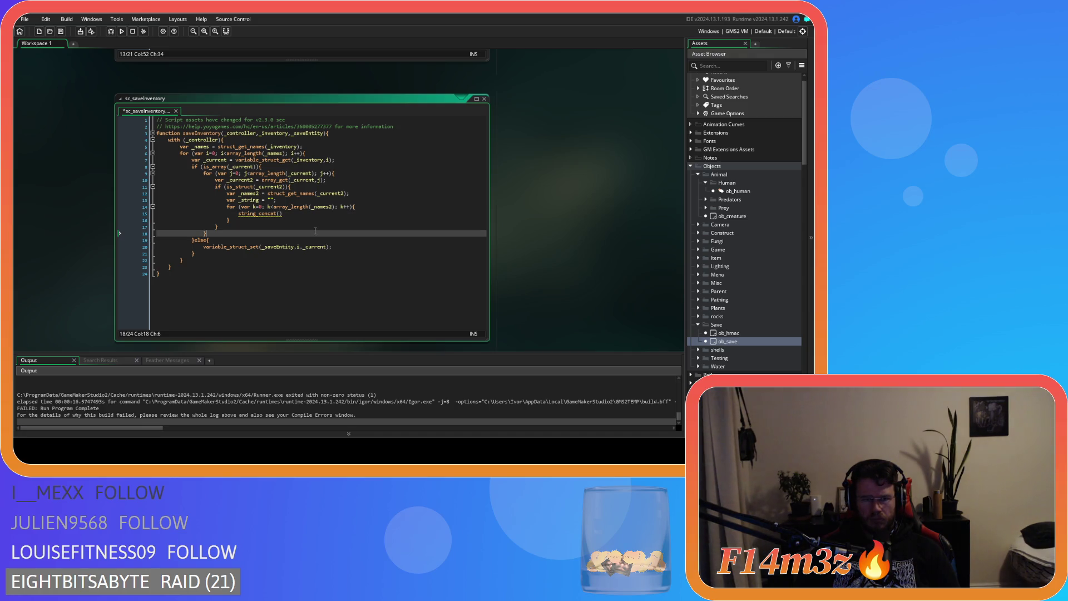
{"action": "left_click", "coordinate": [271, 218]}
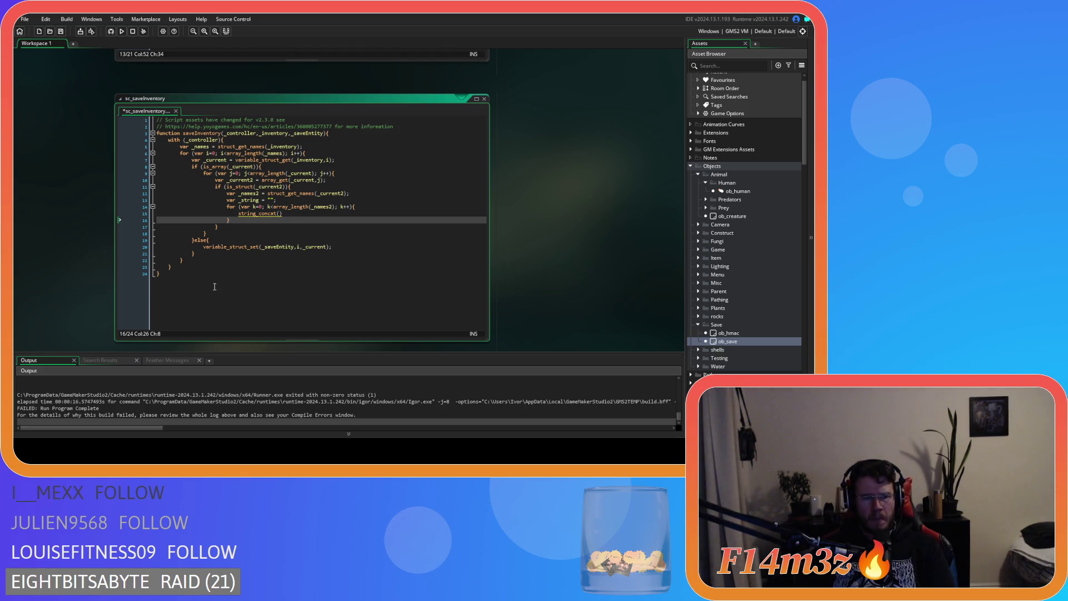
{"action": "left_click", "coordinate": [283, 213]}
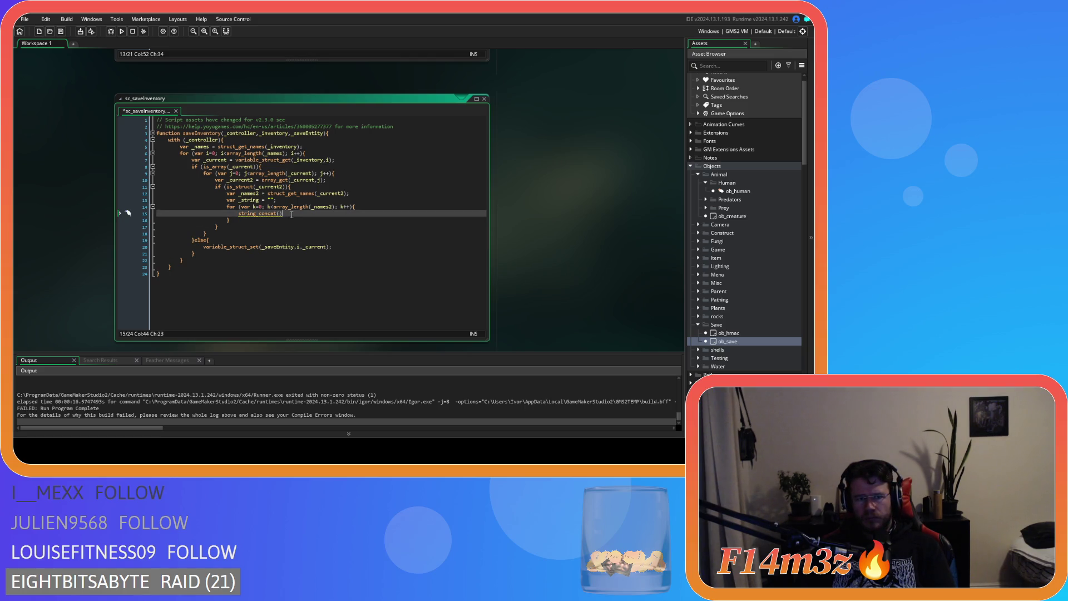
Try string_copy and then string_concat_ext in place of string_concat.
{"action": "key", "text": "BackSpace"}
{"action": "key", "text": "BackSpace"}
{"action": "key", "text": "BackSpace"}
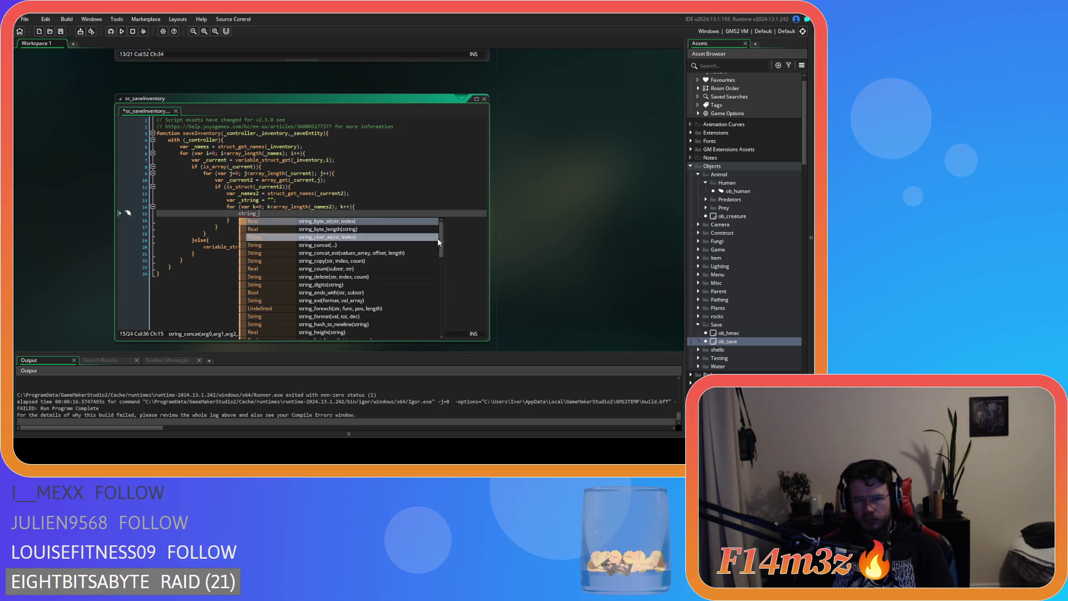
{"action": "left_click", "coordinate": [428, 262]}
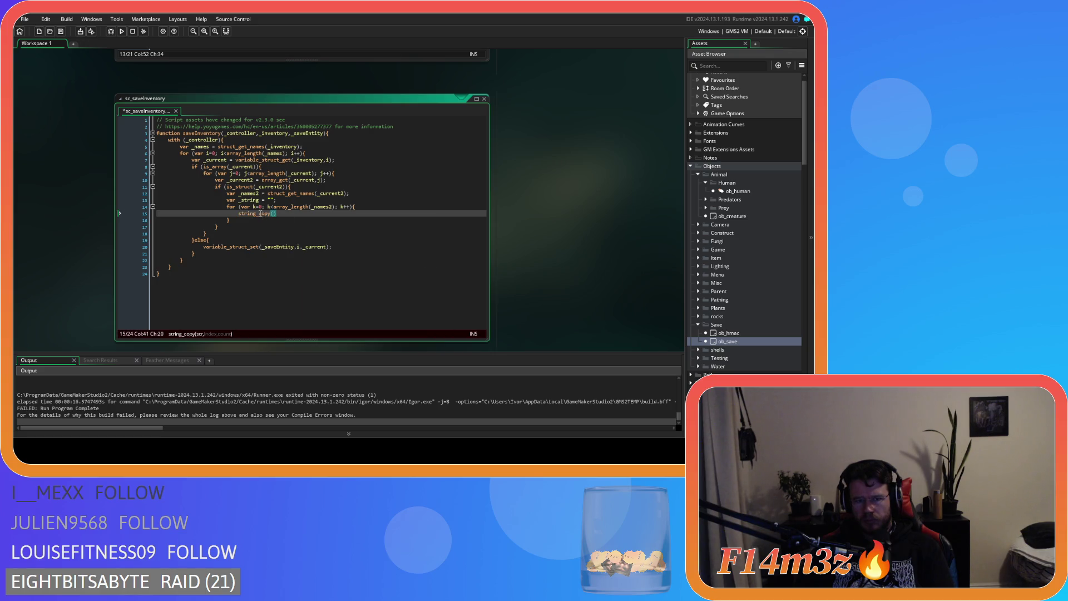
{"action": "mouse_move", "coordinate": [258, 212]}
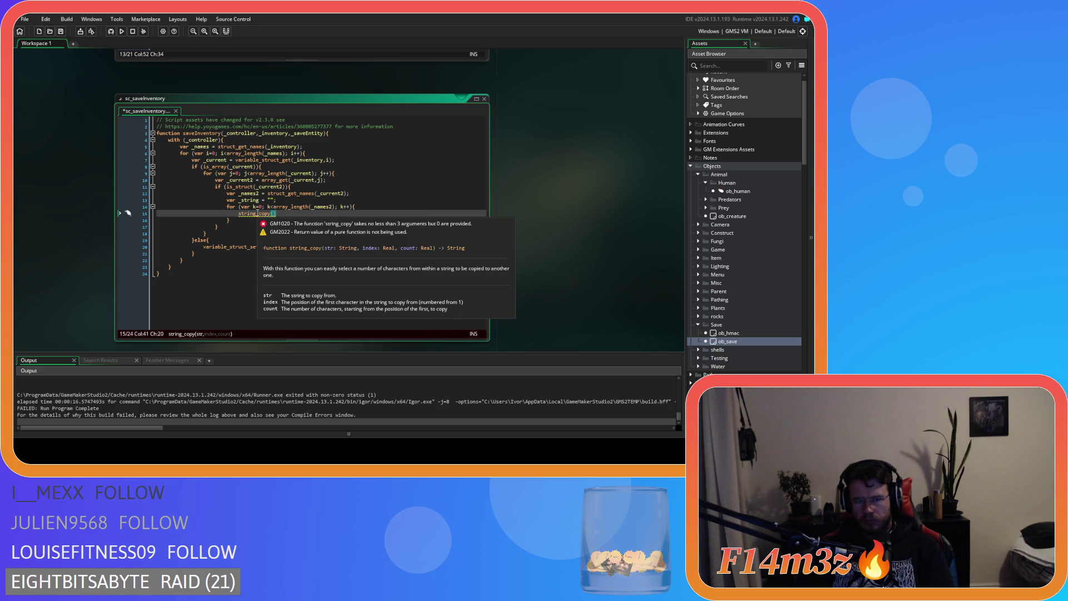
{"action": "left_click", "coordinate": [259, 214]}
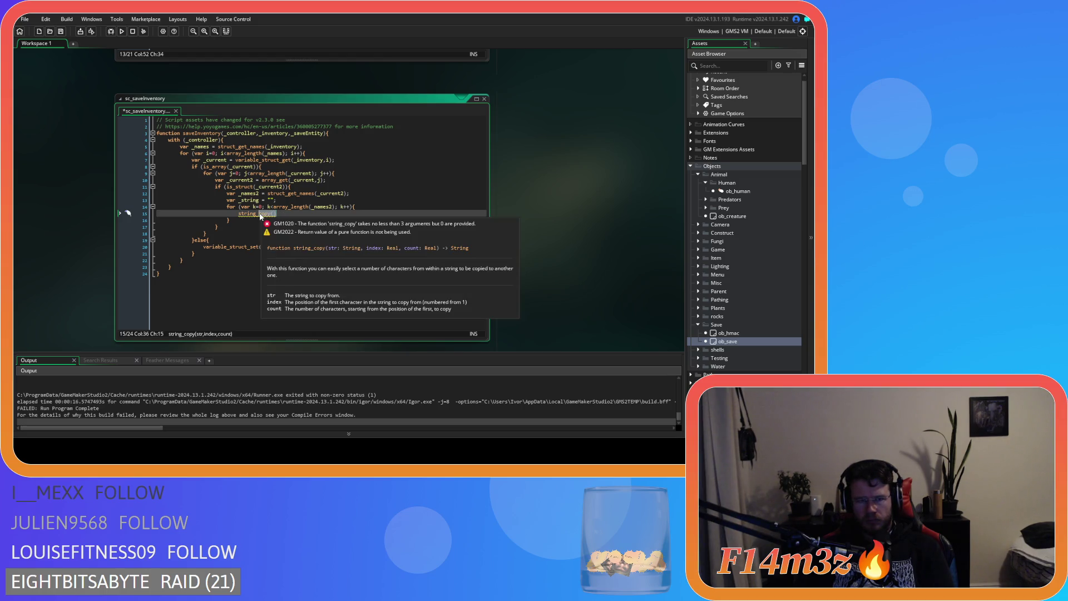
{"action": "key", "text": "BackSpace"}
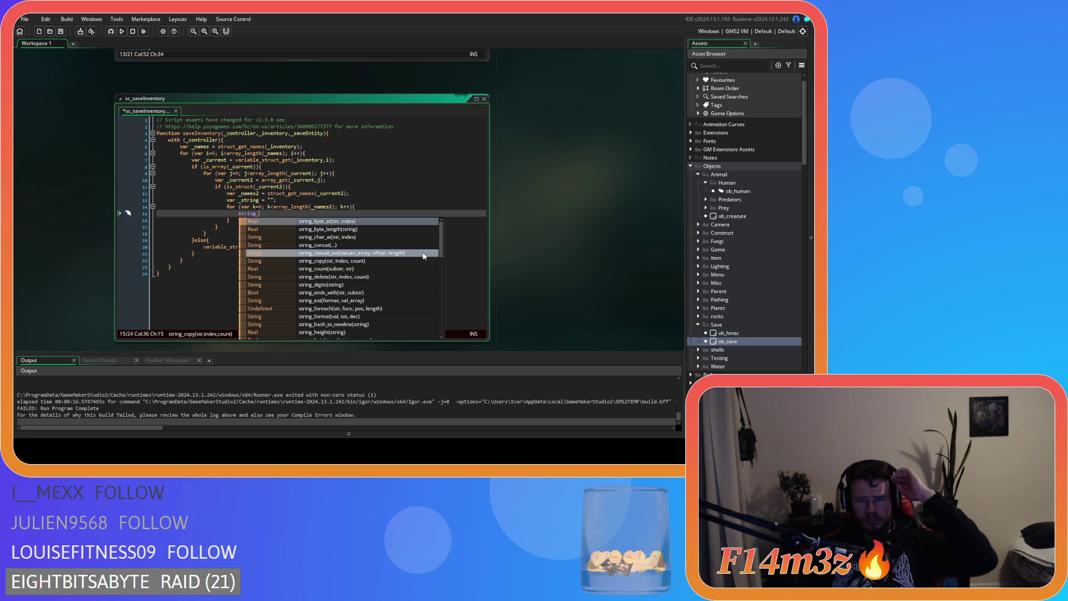
{"action": "left_click", "coordinate": [423, 256]}
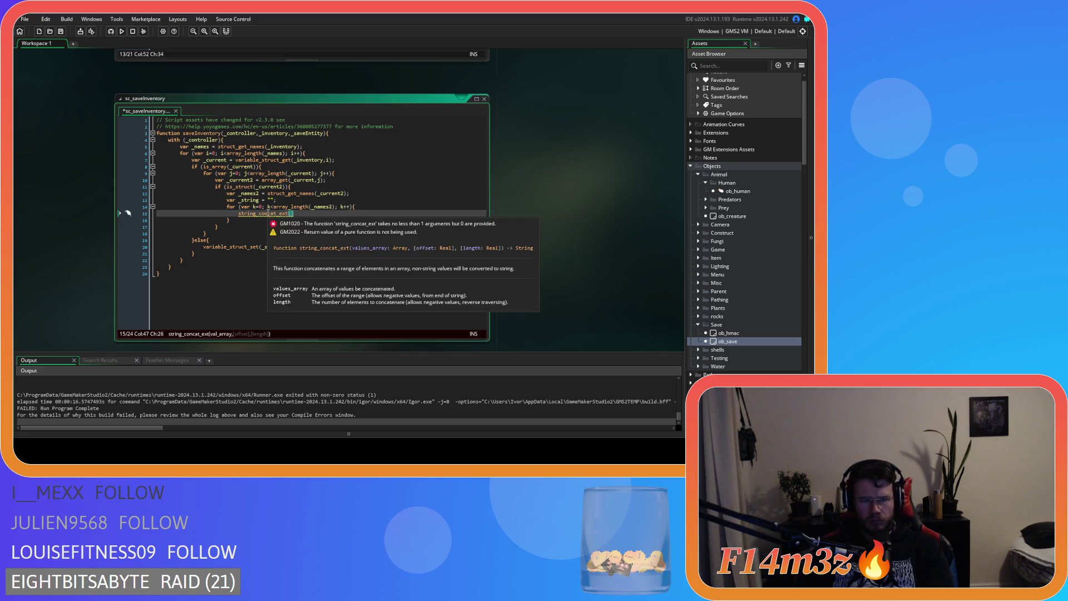
{"action": "left_click", "coordinate": [267, 214]}
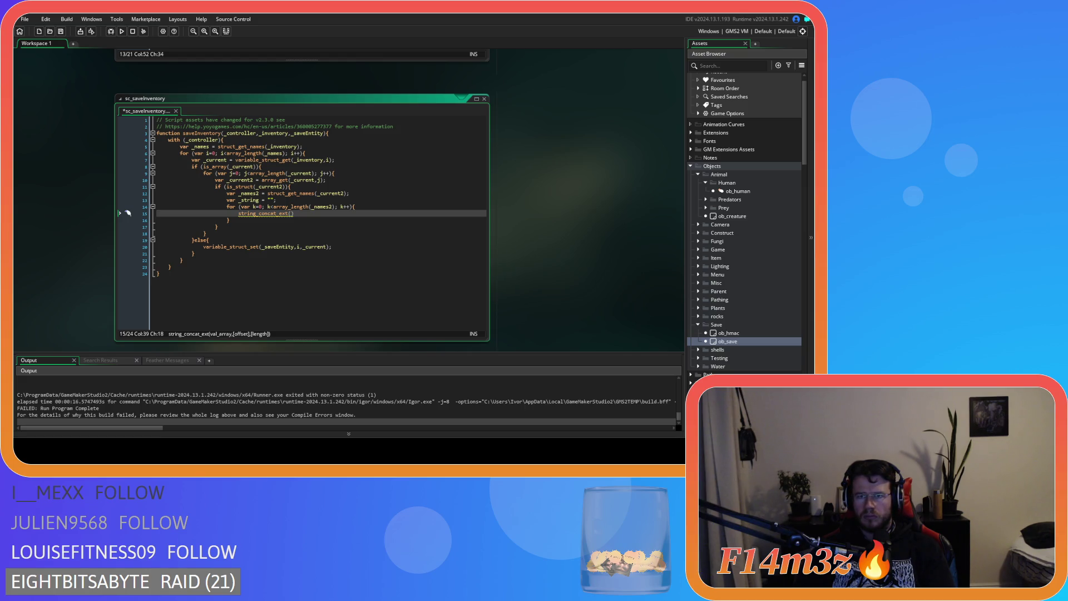
{"action": "key", "text": "BackSpace"}
{"action": "key", "text": "BackSpace"}
{"action": "key", "text": "BackSpace"}
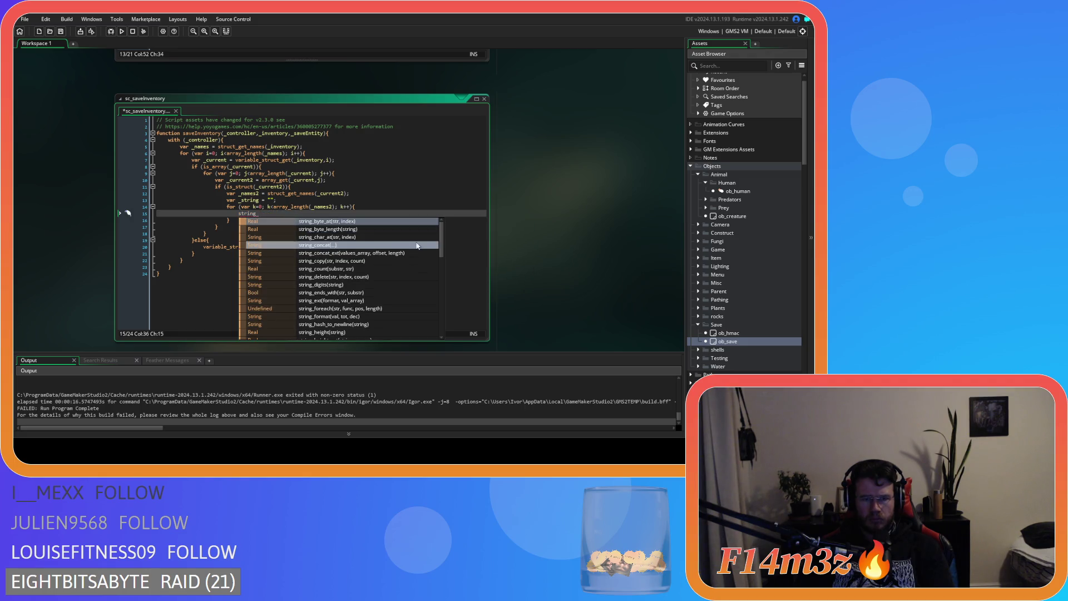
Pick string_join from the autocomplete list instead.
{"action": "left_click_drag", "start_coordinate": [439, 244], "coordinate": [442, 266]}
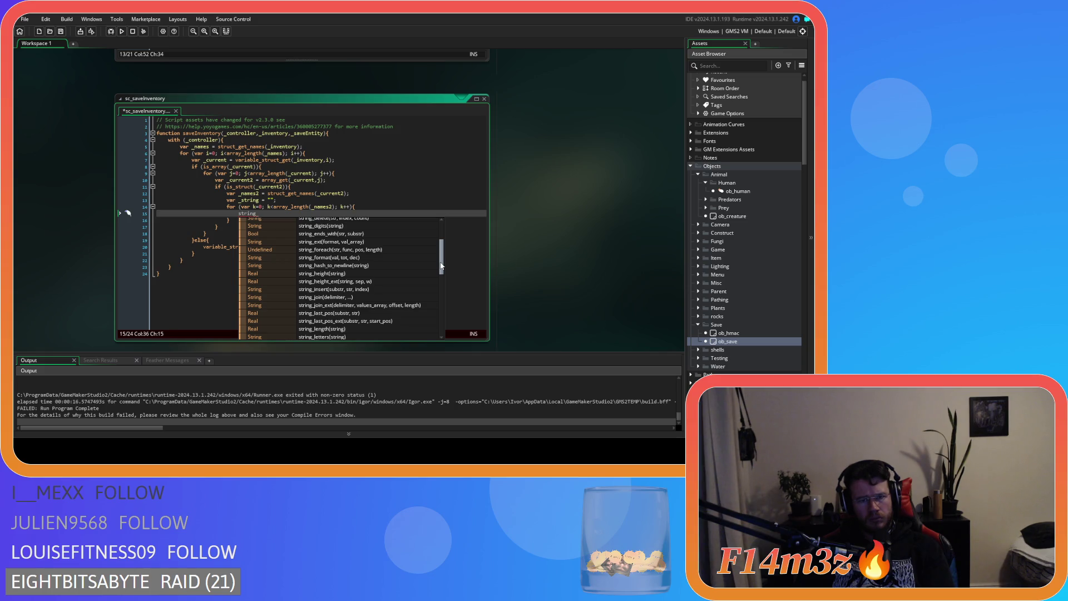
{"action": "left_click_drag", "start_coordinate": [441, 265], "coordinate": [443, 272]}
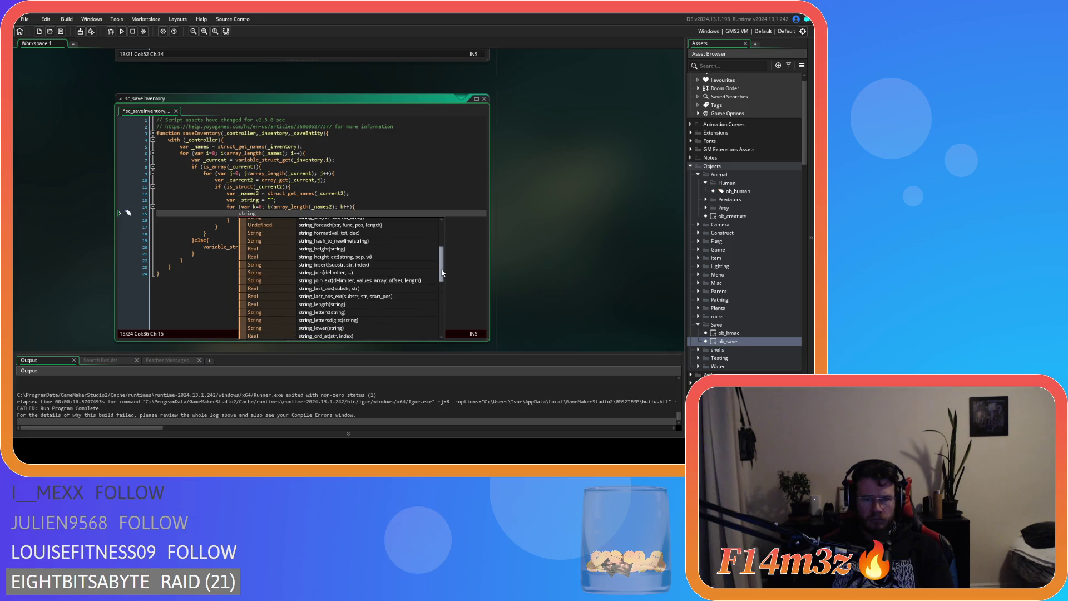
{"action": "double_click", "coordinate": [356, 273]}
{"action": "mouse_move", "coordinate": [245, 214]}
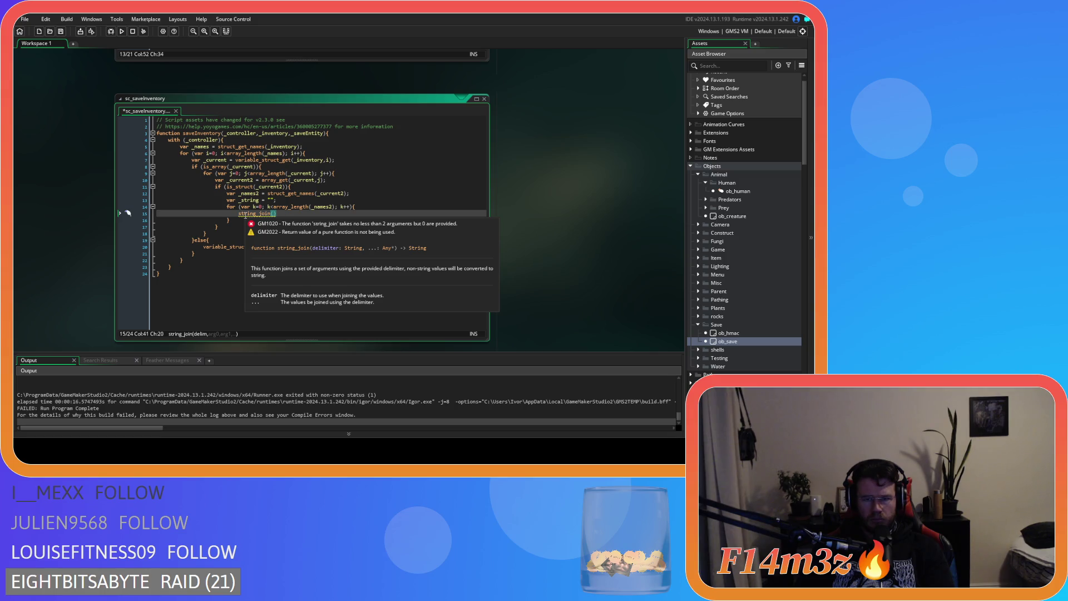
{"action": "left_click", "coordinate": [245, 215]}
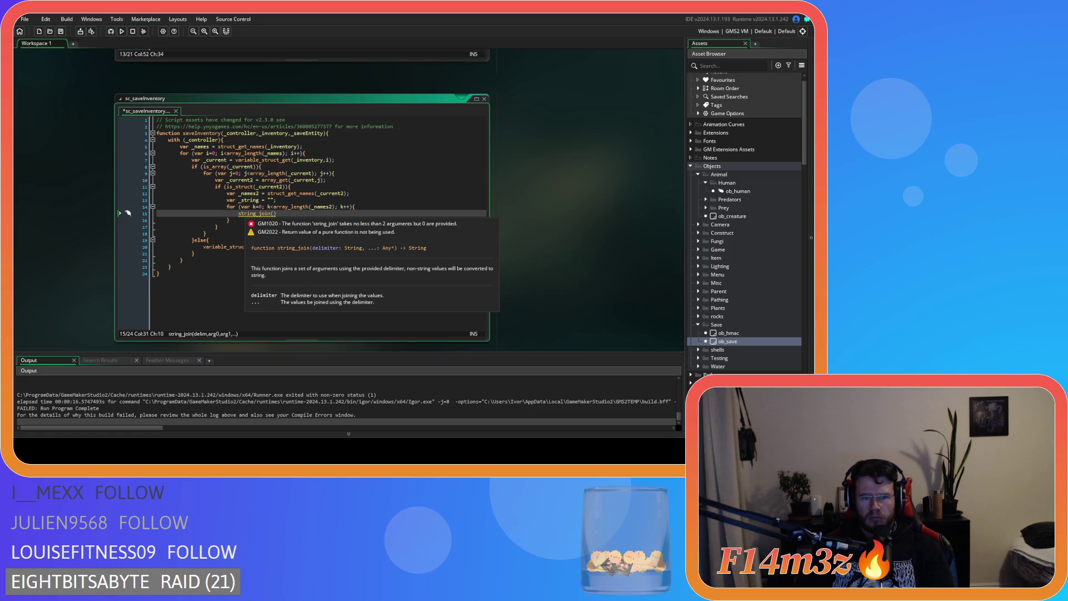
Give string_join the arguments ", ", _string and add.
{"action": "left_click", "coordinate": [274, 214]}
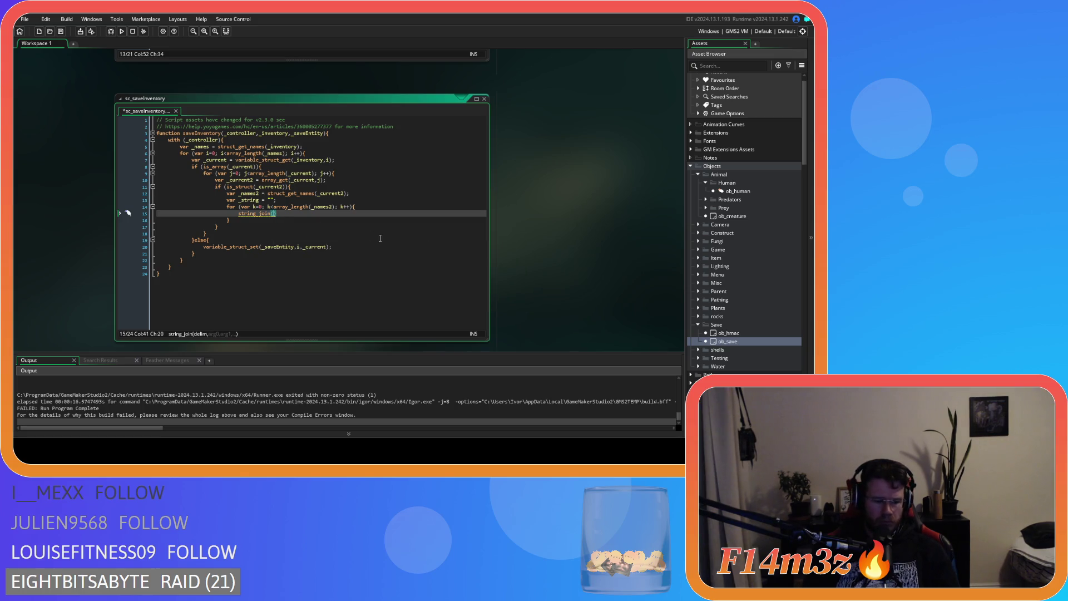
{"action": "type", "text": "\", \","}
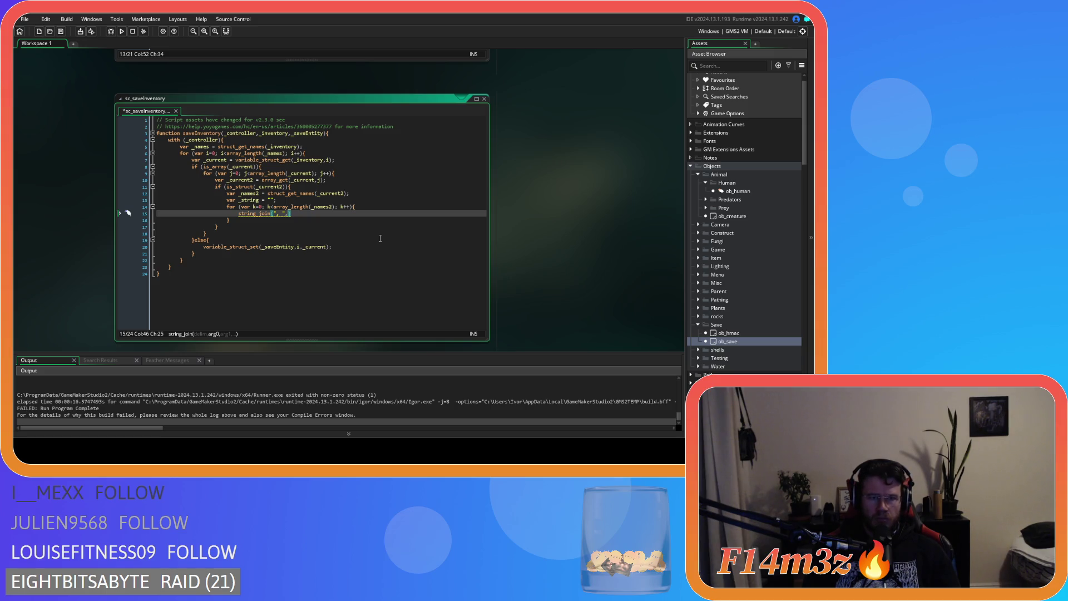
{"action": "type", "text": "_string"}
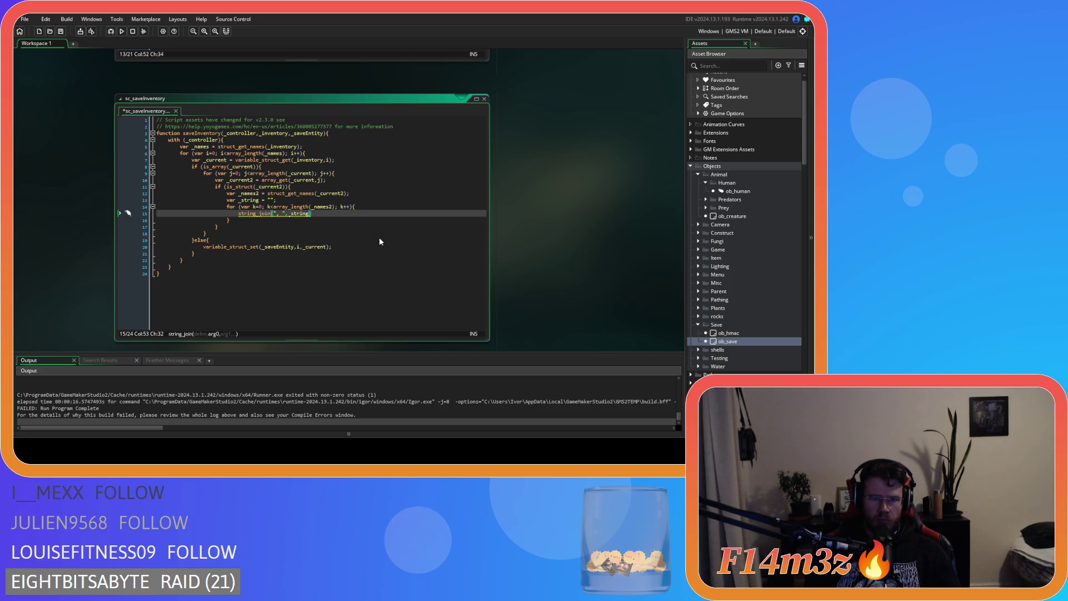
{"action": "type", "text": ", add"}
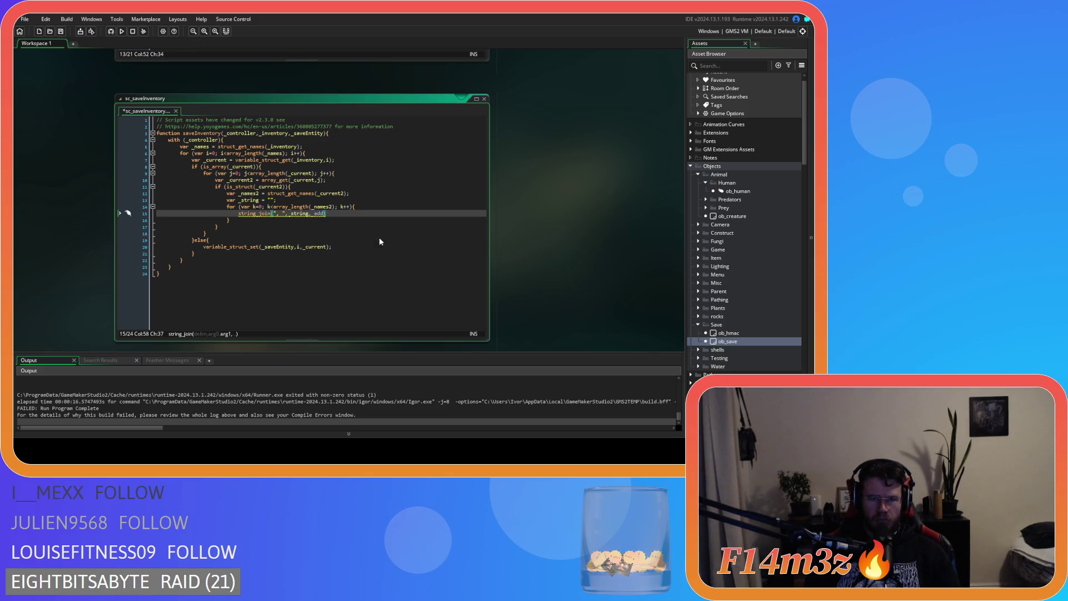
{"action": "type", "text": ")"}
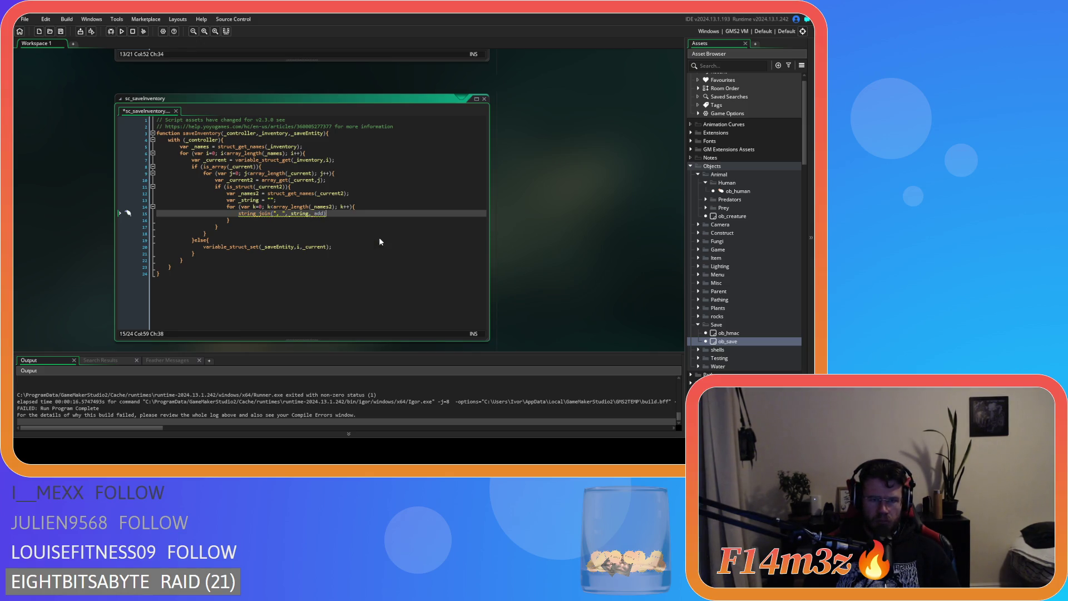
{"action": "type", "text": ";"}
Add a var _add = string() line at the top of the inner k loop.
{"action": "left_click", "coordinate": [371, 207]}
{"action": "key", "text": "Return"}
{"action": "type", "text": "va"}
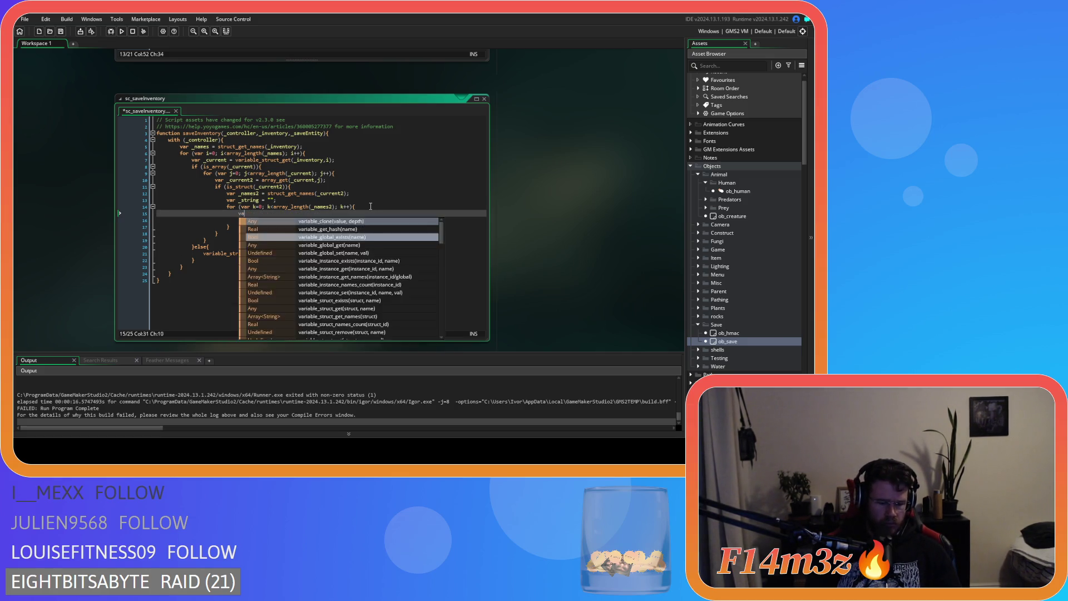
{"action": "type", "text": "r _add ="}
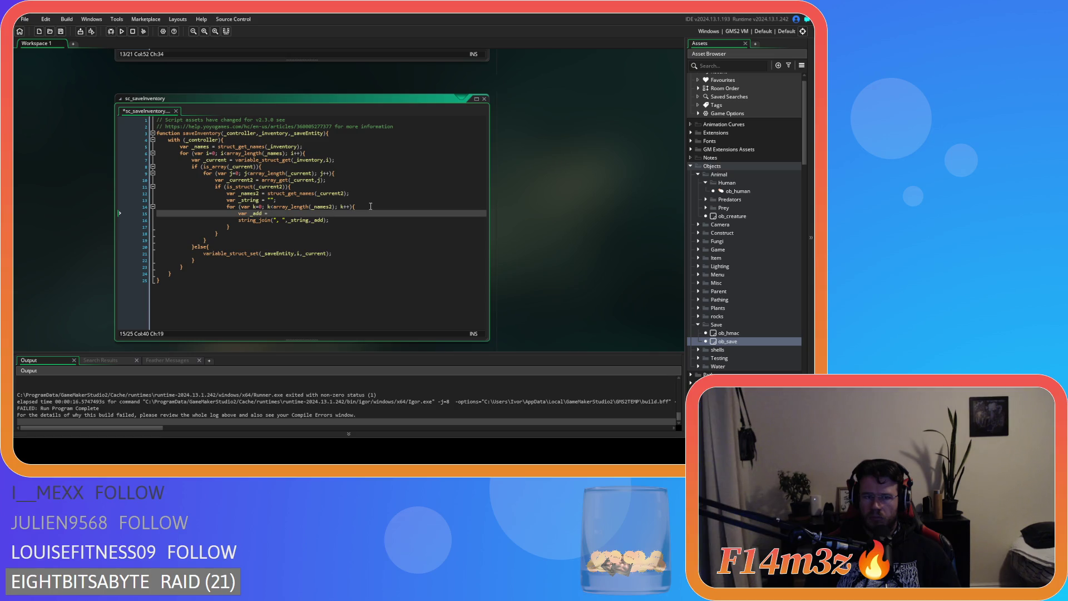
{"action": "type", "text": "string"}
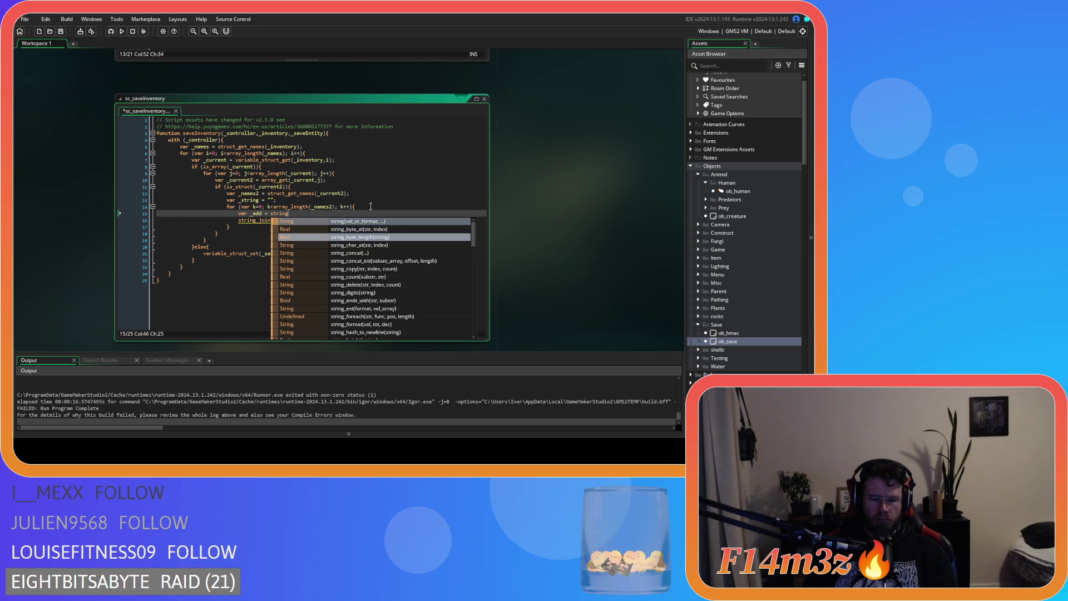
{"action": "key", "text": "Return"}
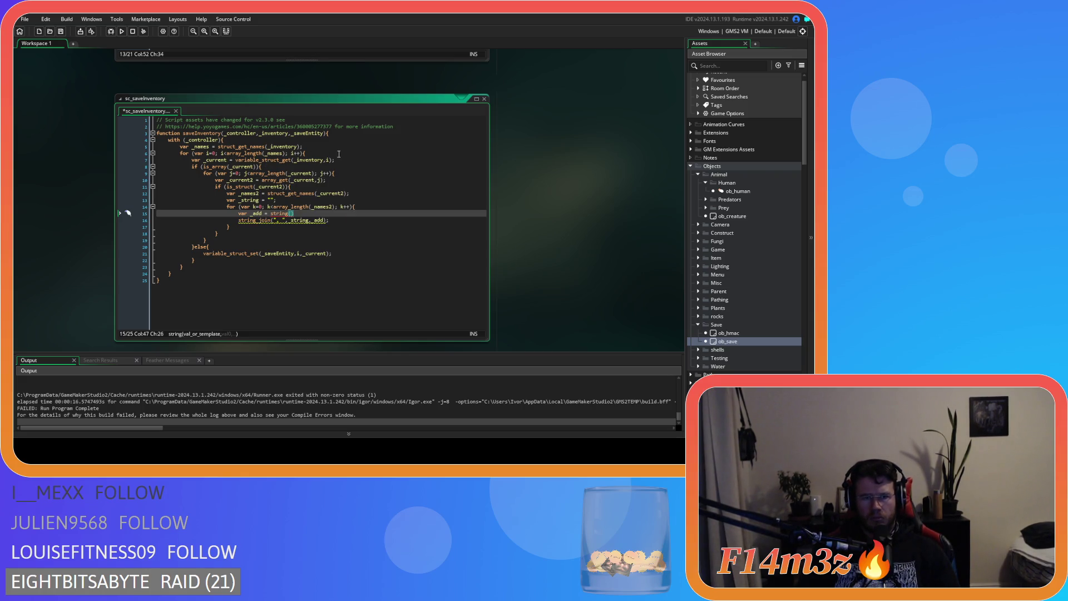
Copy the _current variable_struct_get(_inventory,i) line from line 7 into the k loop.
{"action": "left_click_drag", "start_coordinate": [335, 160], "coordinate": [191, 160]}
{"action": "key", "text": "ctrl+c"}
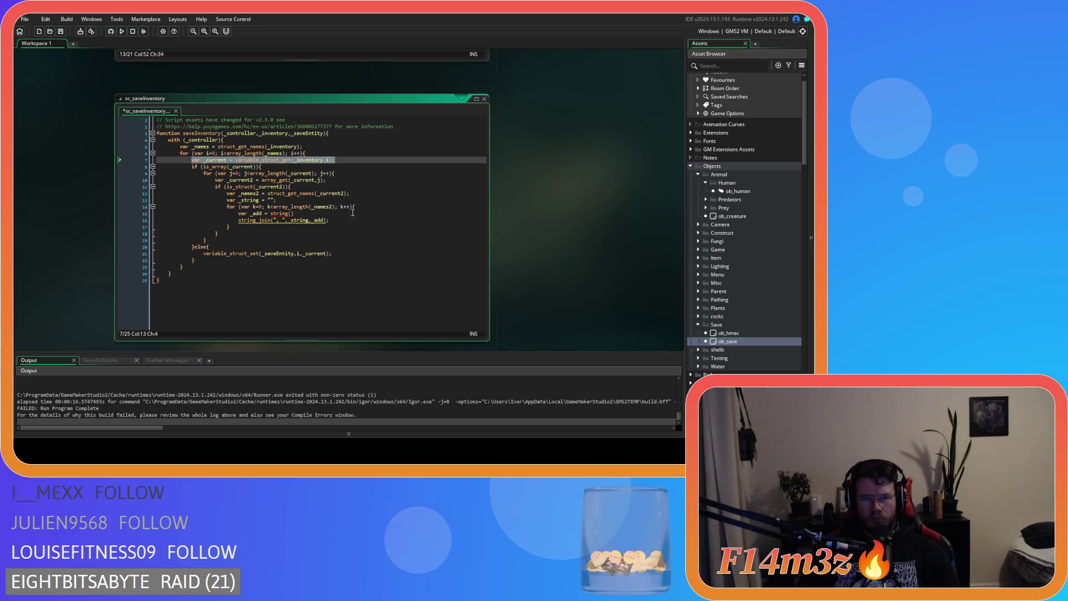
{"action": "left_click", "coordinate": [367, 207]}
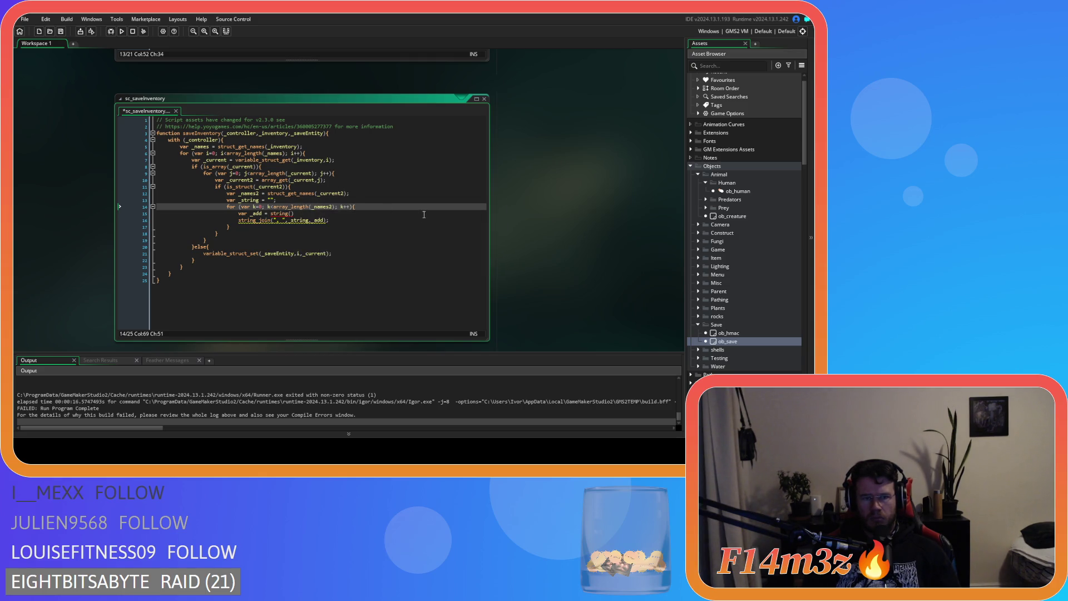
{"action": "key", "text": "Return"}
{"action": "key", "text": "ctrl+v"}
{"action": "left_click", "coordinate": [273, 213]}
Rename the pasted variable to _current3 and make it read variable_struct_get(_current2,k).
{"action": "type", "text": "3"}
{"action": "mouse_move", "coordinate": [306, 229]}
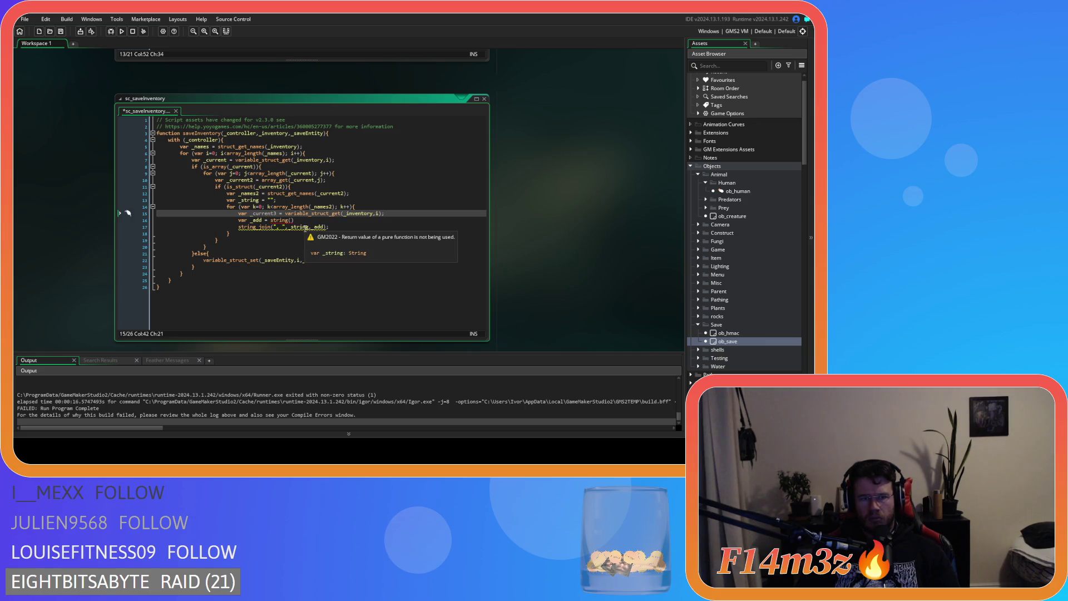
{"action": "mouse_move", "coordinate": [316, 227]}
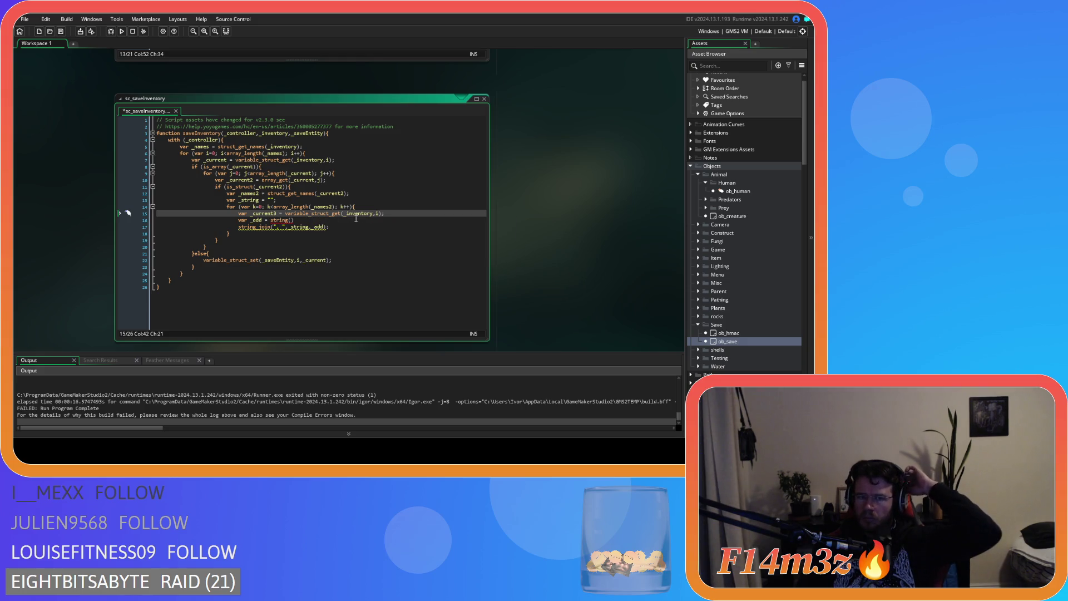
{"action": "mouse_move", "coordinate": [284, 211]}
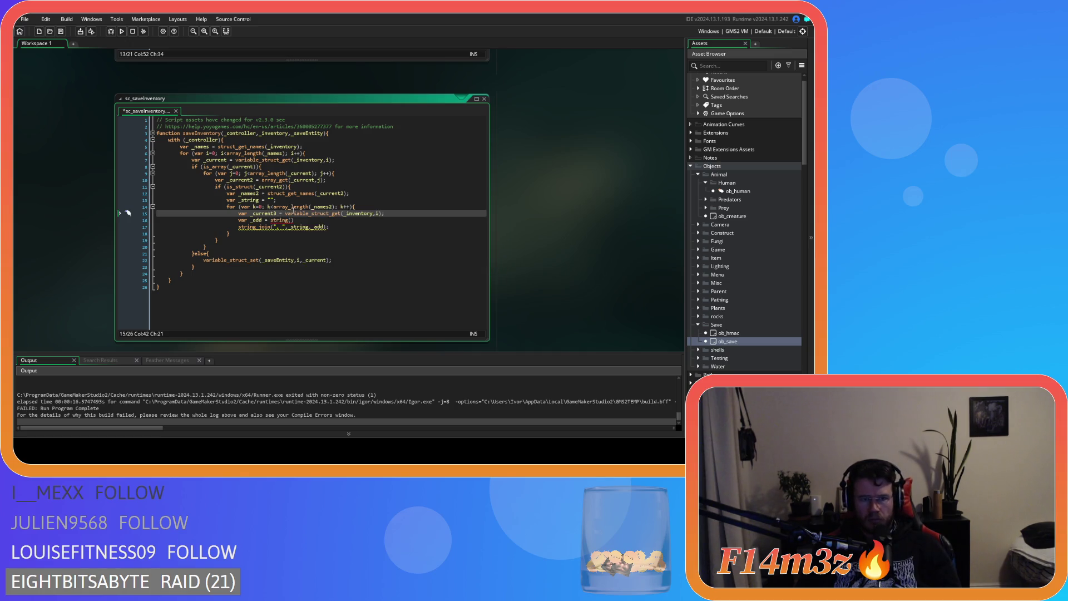
{"action": "key", "text": "Up"}
{"action": "key", "text": "Up"}
{"action": "key", "text": "Up"}
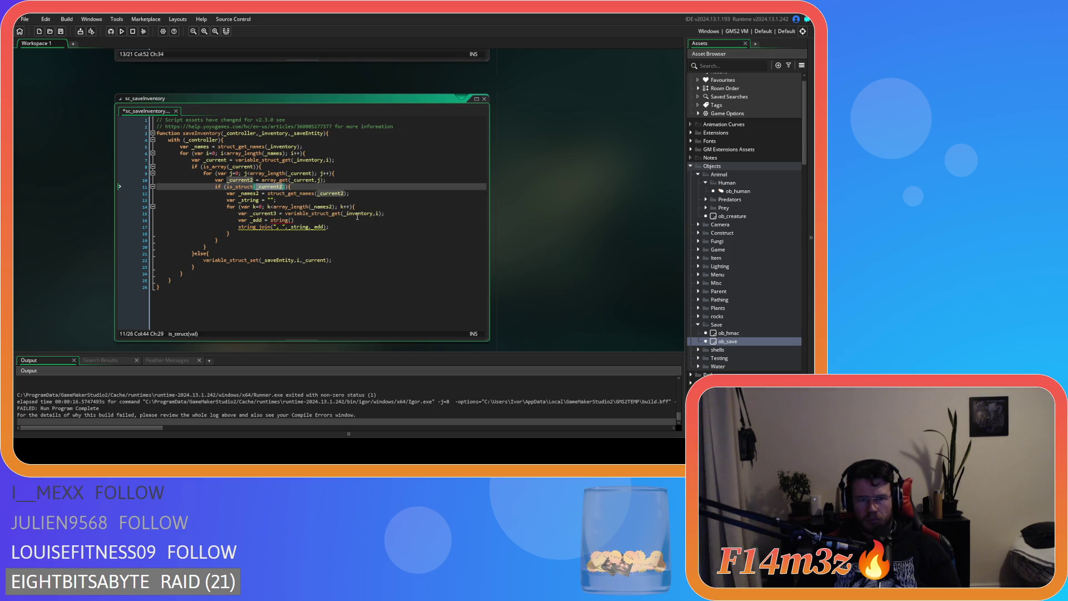
{"action": "double_click", "coordinate": [349, 215]}
{"action": "type", "text": "_current2"}
{"action": "double_click", "coordinate": [269, 213]}
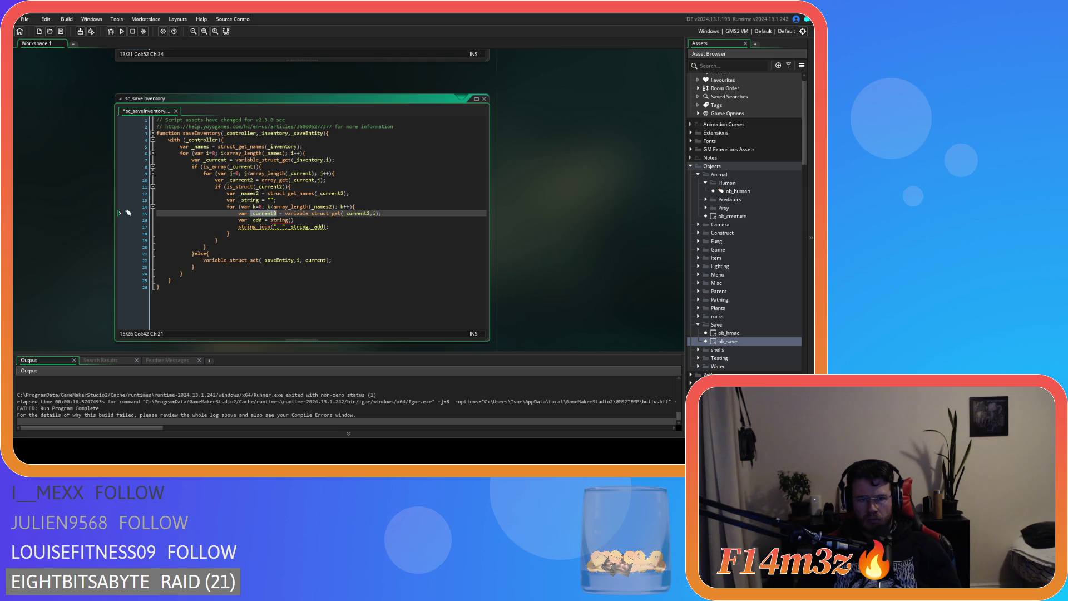
{"action": "double_click", "coordinate": [375, 215]}
{"action": "type", "text": "k"}
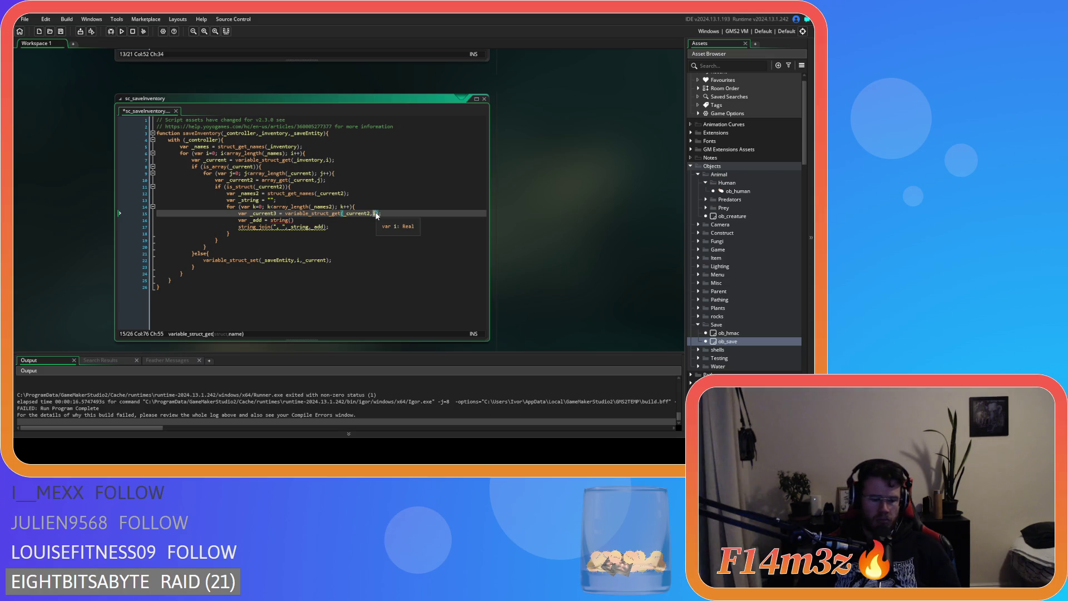
{"action": "type", "text": ");"}
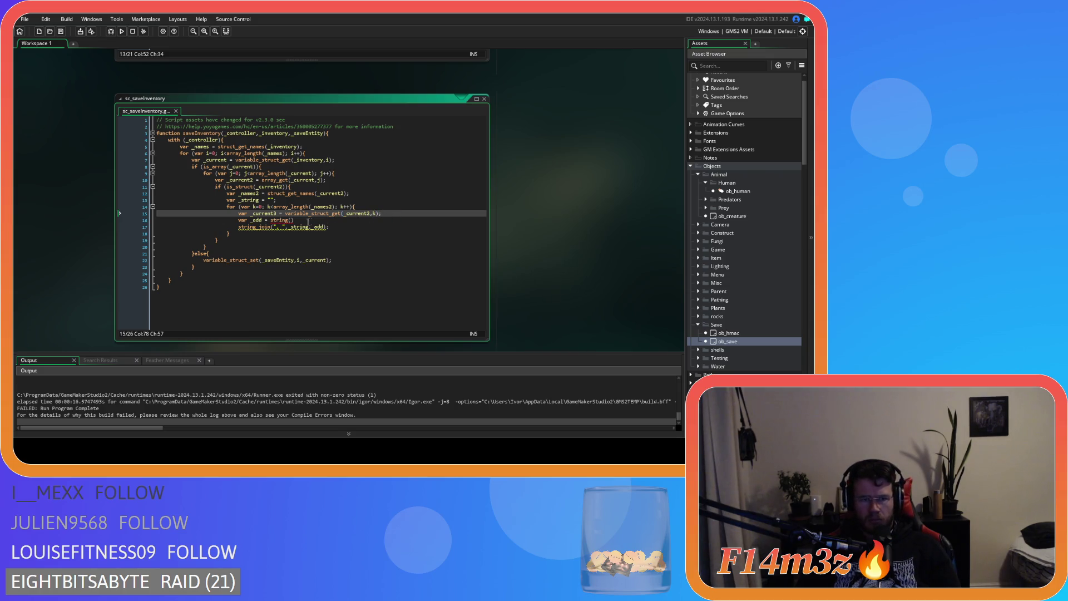
Complete the _add line as var _add = string(_current3);.
{"action": "double_click", "coordinate": [263, 213]}
{"action": "key", "text": "ctrl+c"}
{"action": "left_click", "coordinate": [291, 220]}
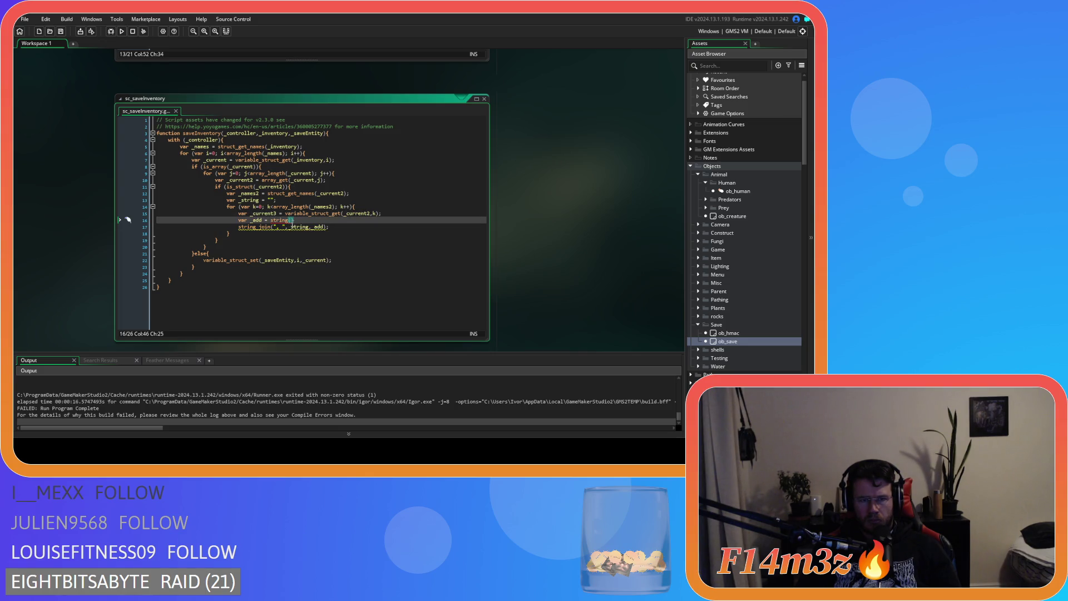
{"action": "key", "text": "ctrl+v"}
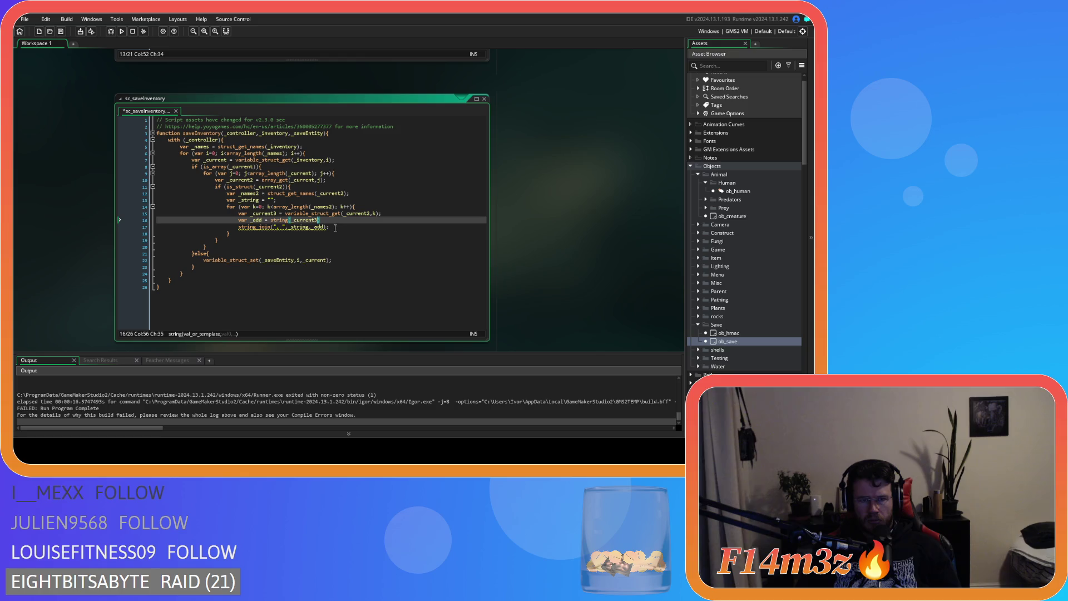
{"action": "left_click", "coordinate": [333, 222]}
{"action": "key", "text": "Left"}
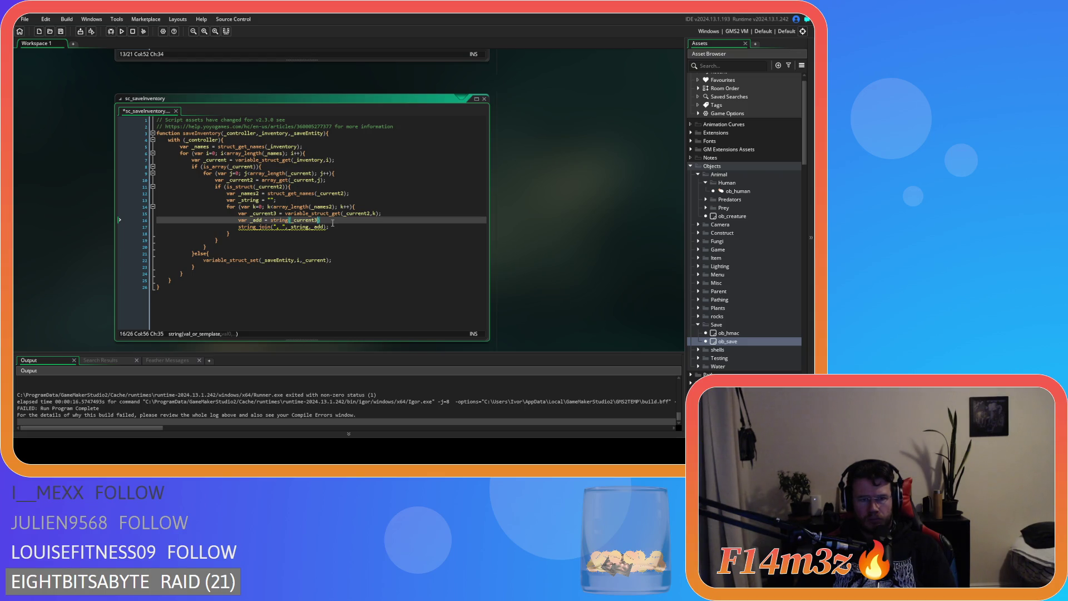
{"action": "mouse_move", "coordinate": [325, 214]}
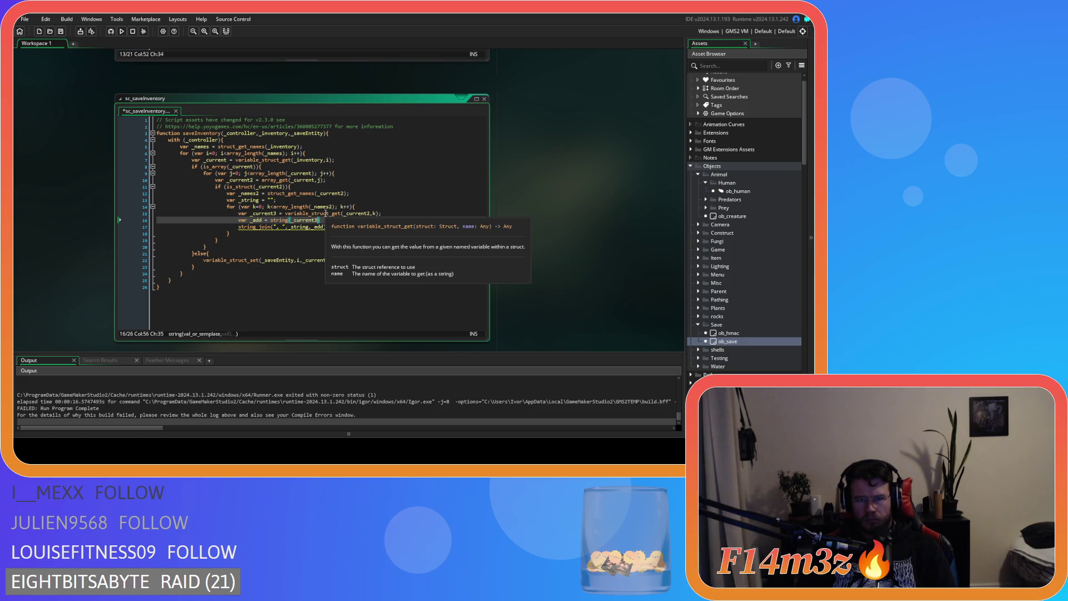
{"action": "type", "text": ")"}
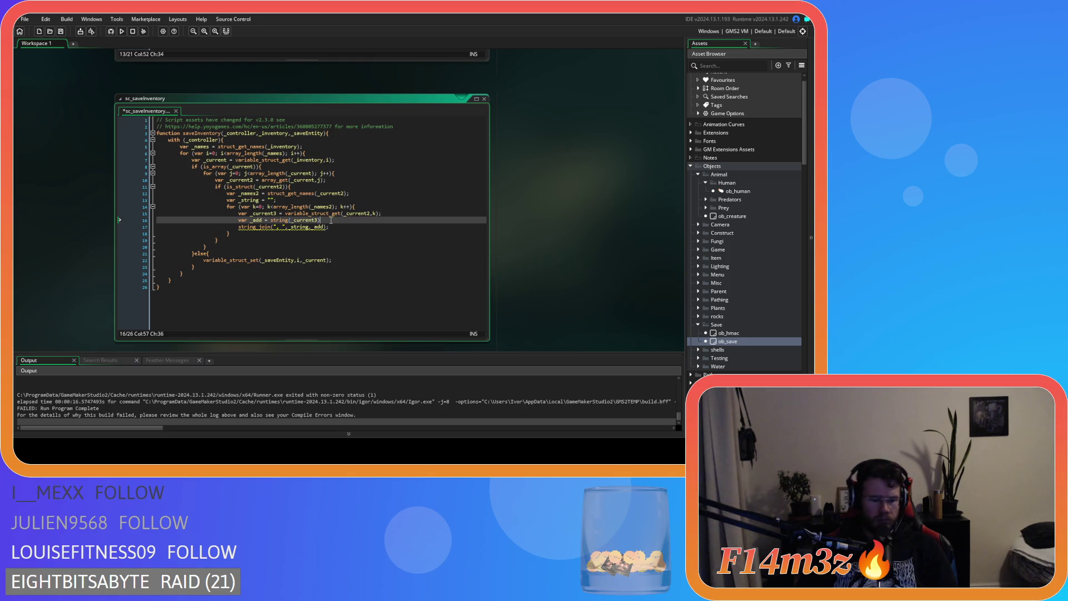
{"action": "type", "text": ";"}
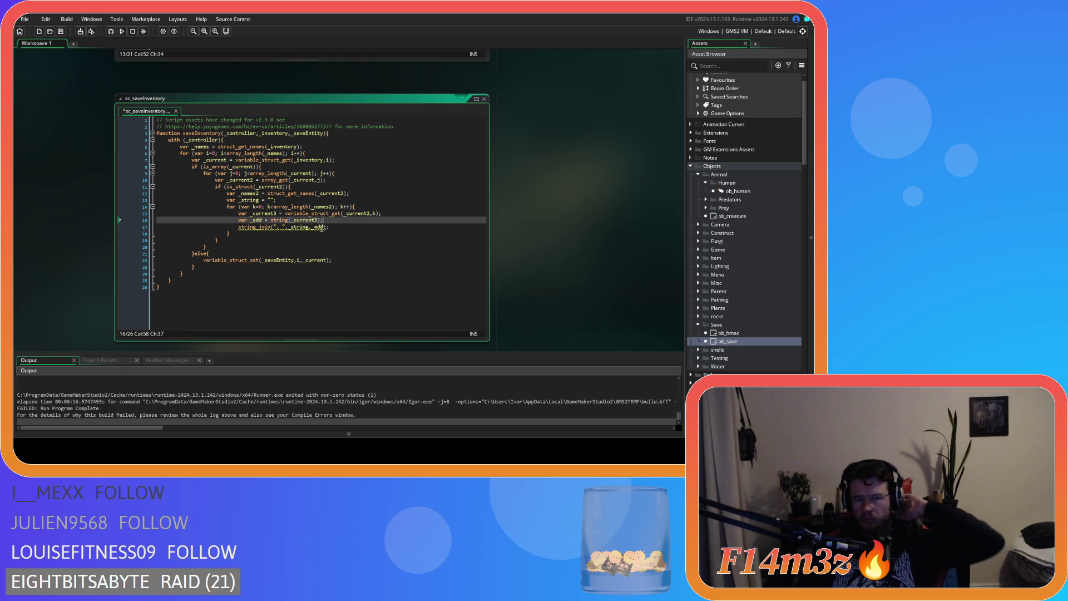
{"action": "mouse_move", "coordinate": [272, 228]}
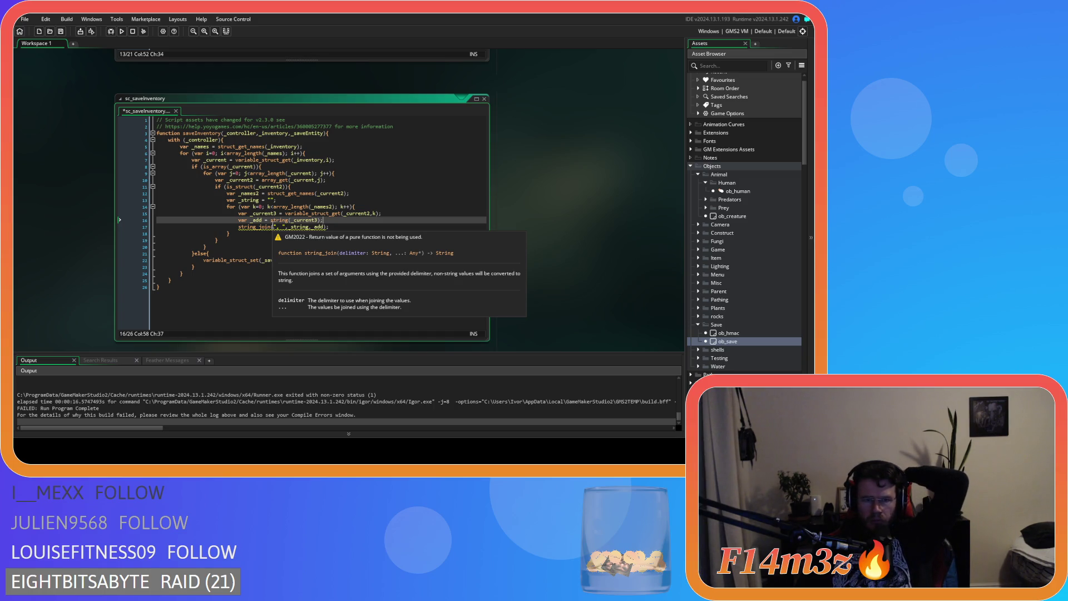
{"action": "left_click", "coordinate": [346, 226]}
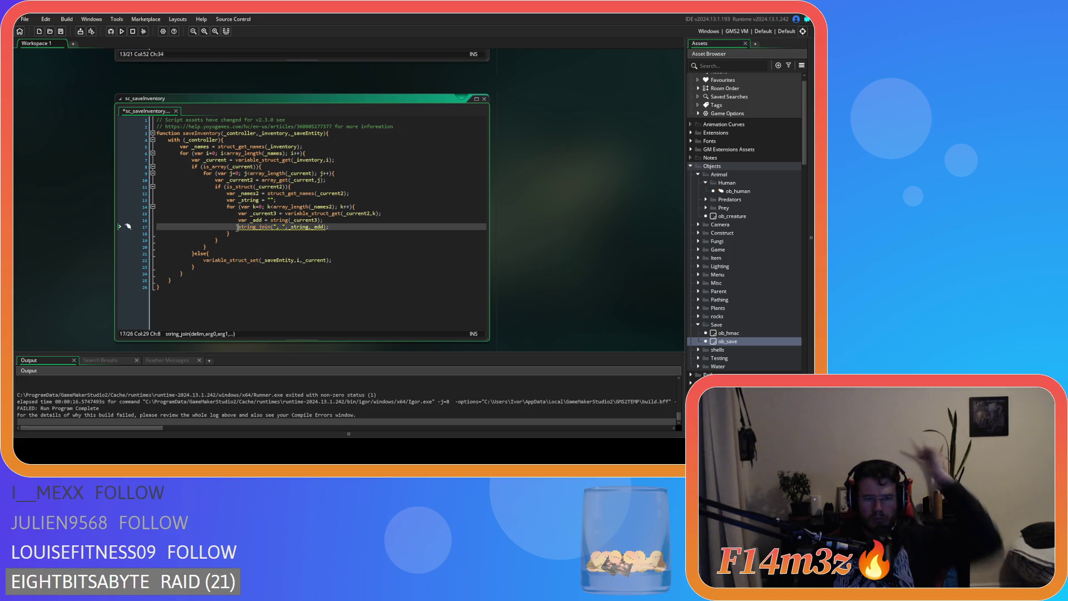
Make the string_join line assign its result to _string and save the script.
{"action": "key", "text": "Home"}
{"action": "type", "text": "_"}
{"action": "type", "text": "string ="}
{"action": "key", "text": "Home"}
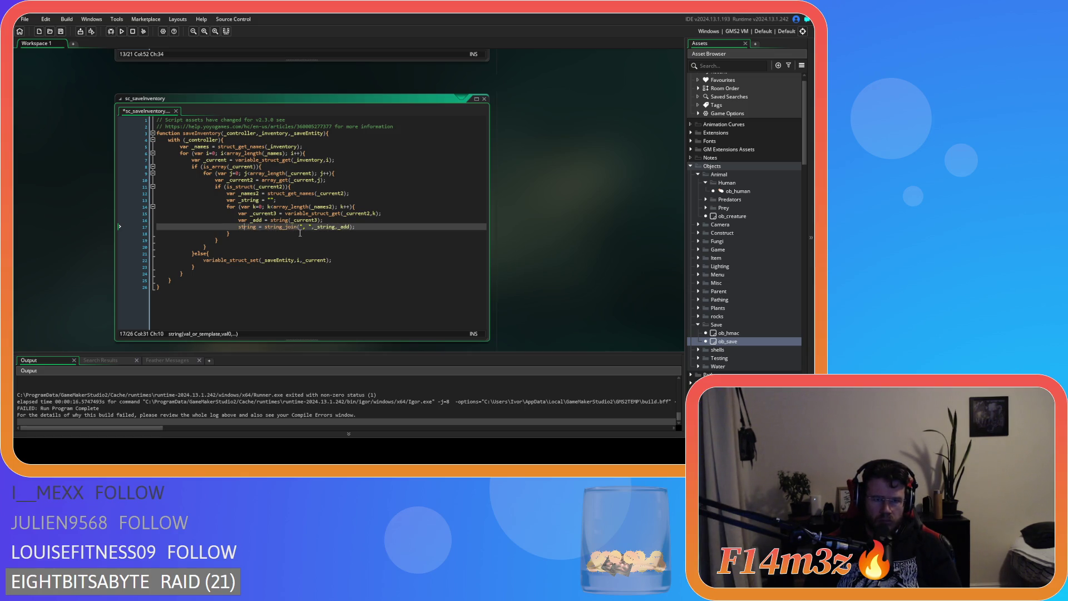
{"action": "type", "text": "_"}
{"action": "left_click", "coordinate": [377, 227]}
{"action": "key", "text": "ctrl+s"}
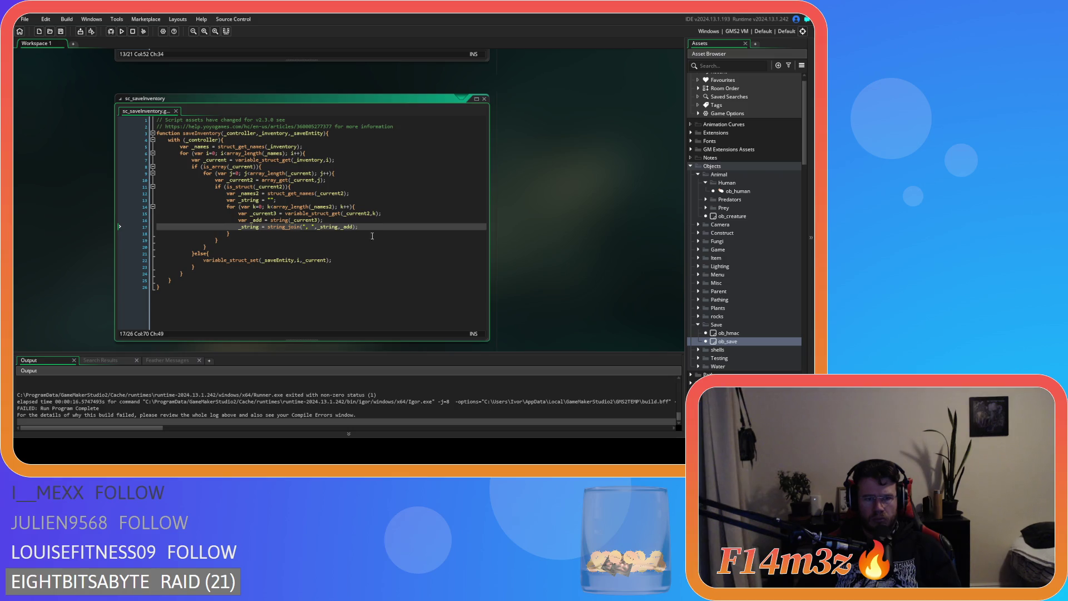
Start an array_set(_current, call on a new line below the string_join line.
{"action": "left_click", "coordinate": [339, 260]}
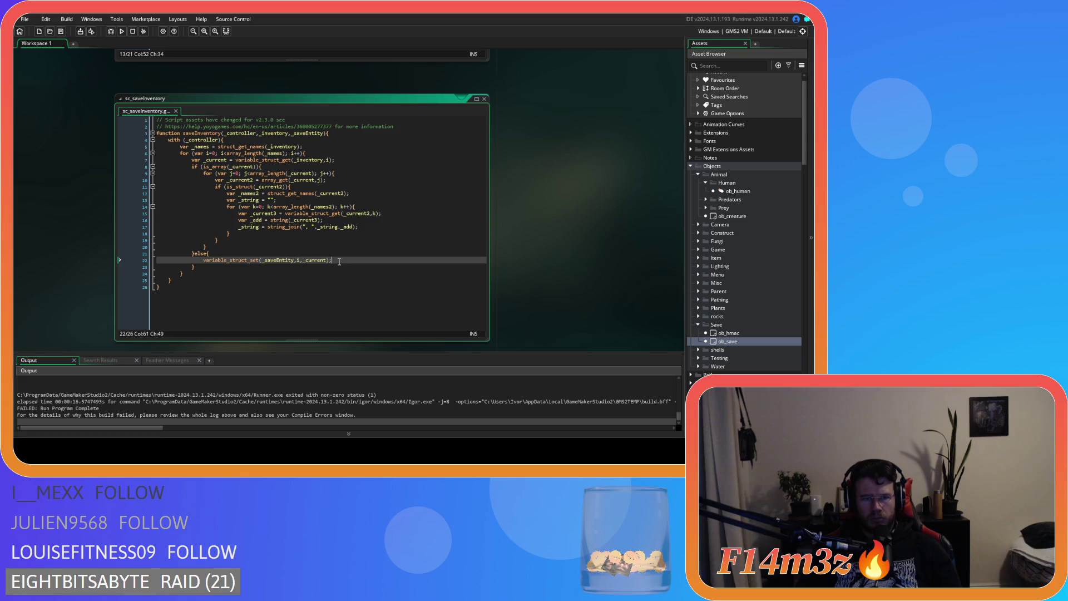
{"action": "left_click", "coordinate": [271, 167]}
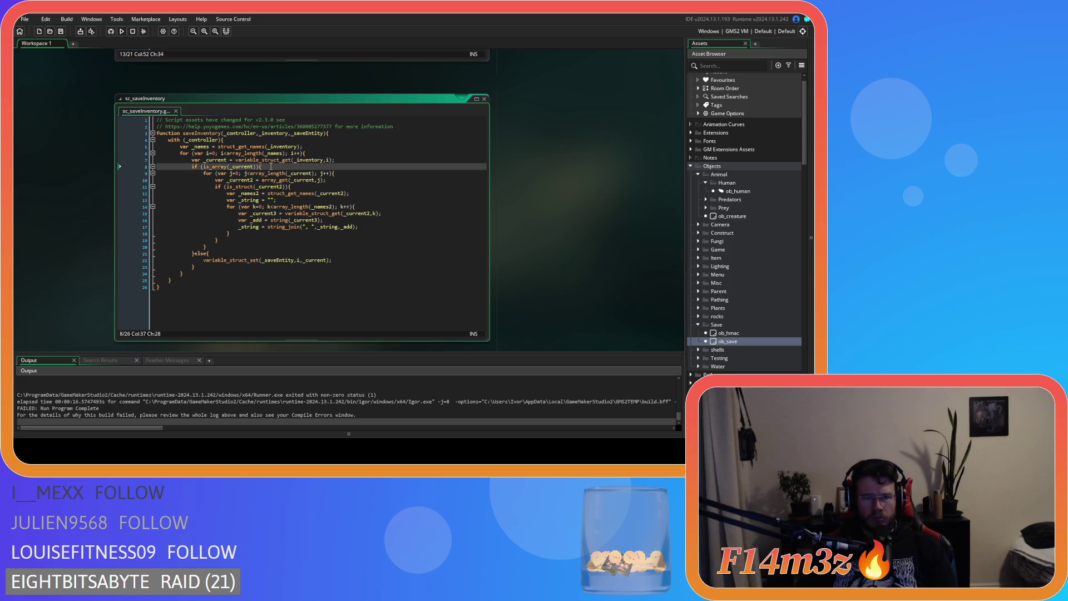
{"action": "left_click", "coordinate": [360, 226]}
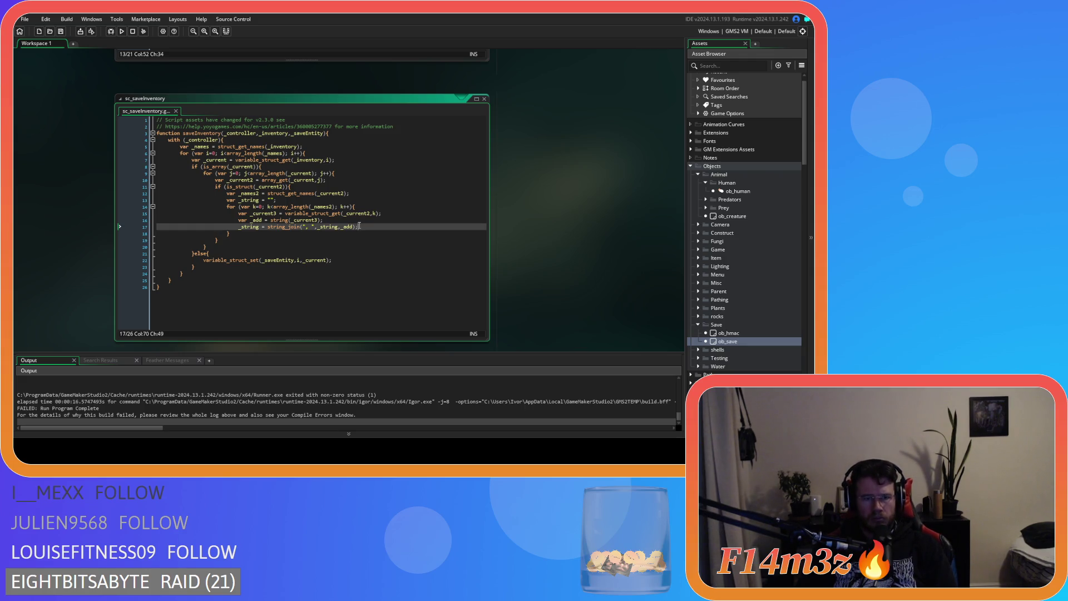
{"action": "key", "text": "Return"}
{"action": "type", "text": "array_"}
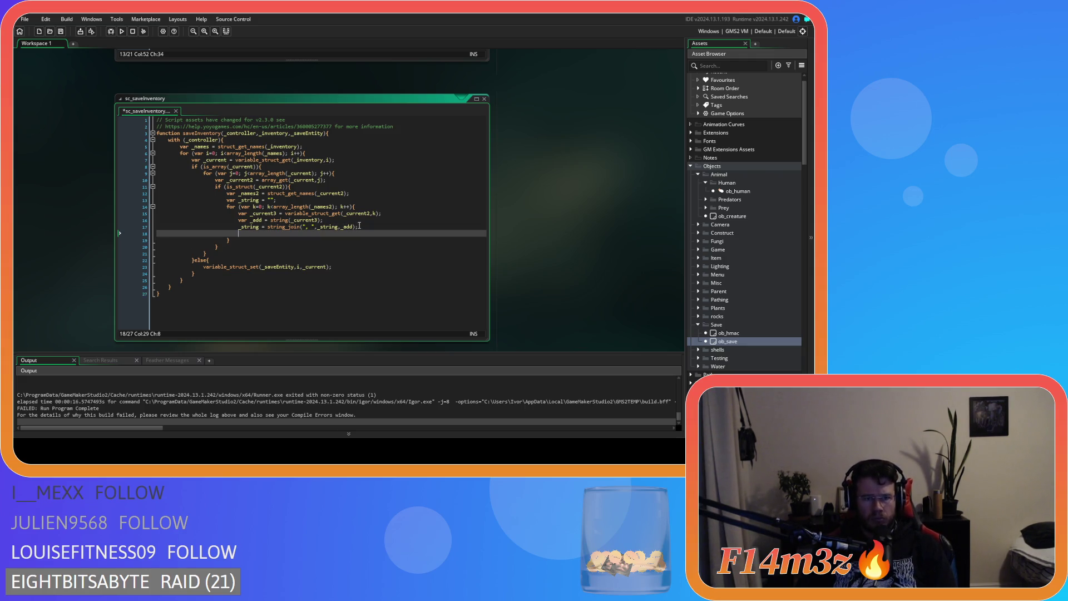
{"action": "type", "text": "set"}
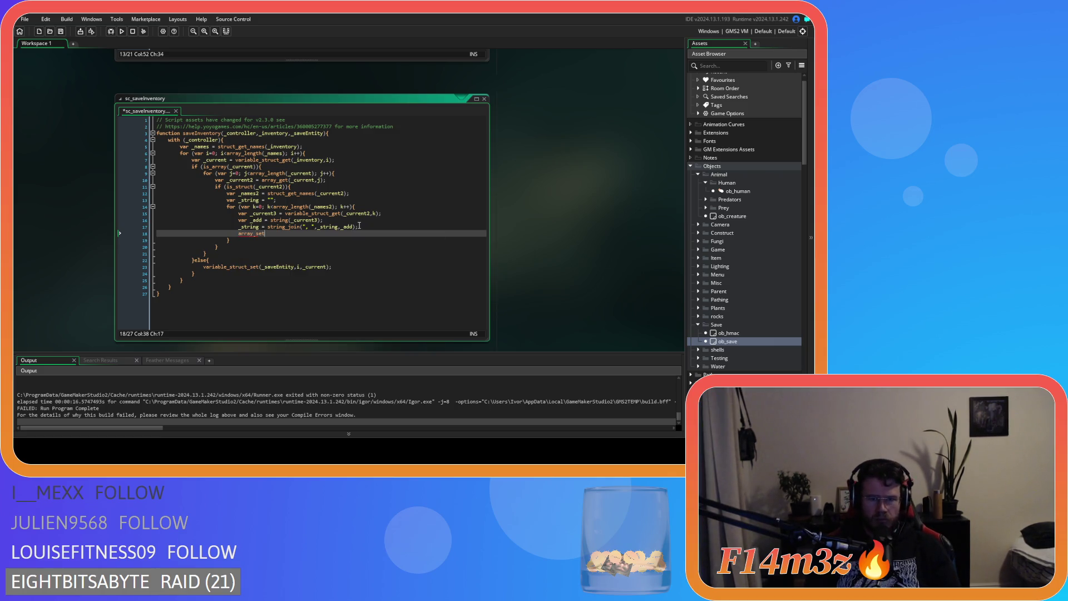
{"action": "type", "text": "t("}
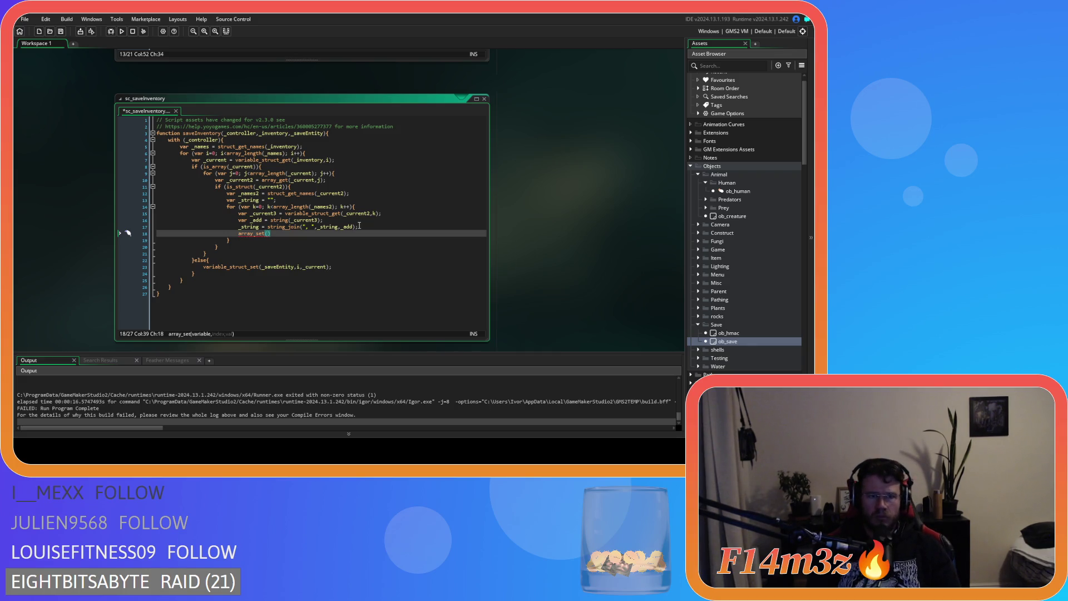
{"action": "type", "text": "_cu"}
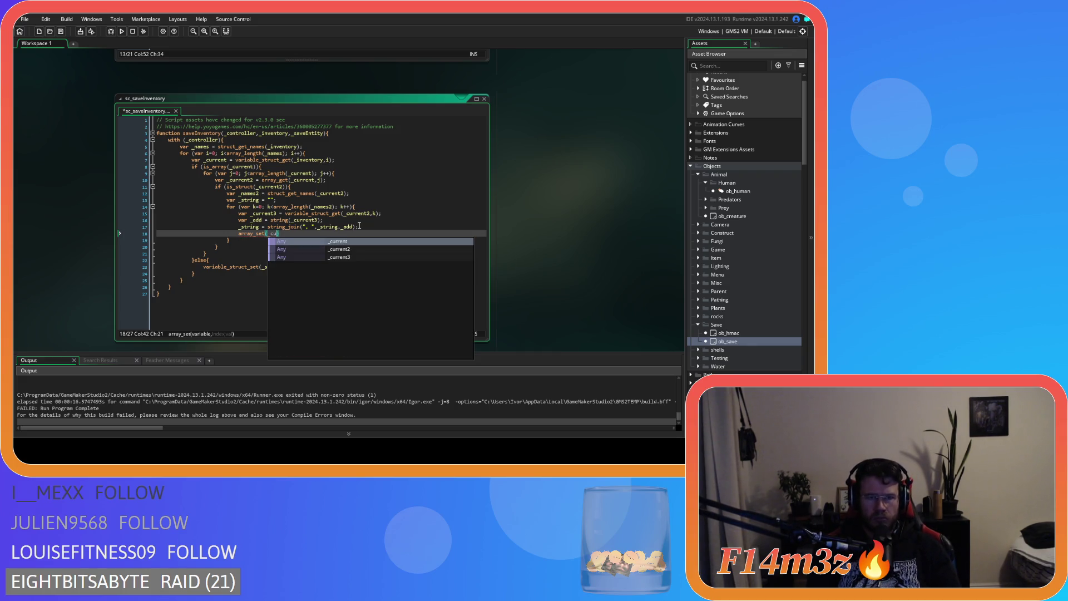
{"action": "type", "text": "rrent,"}
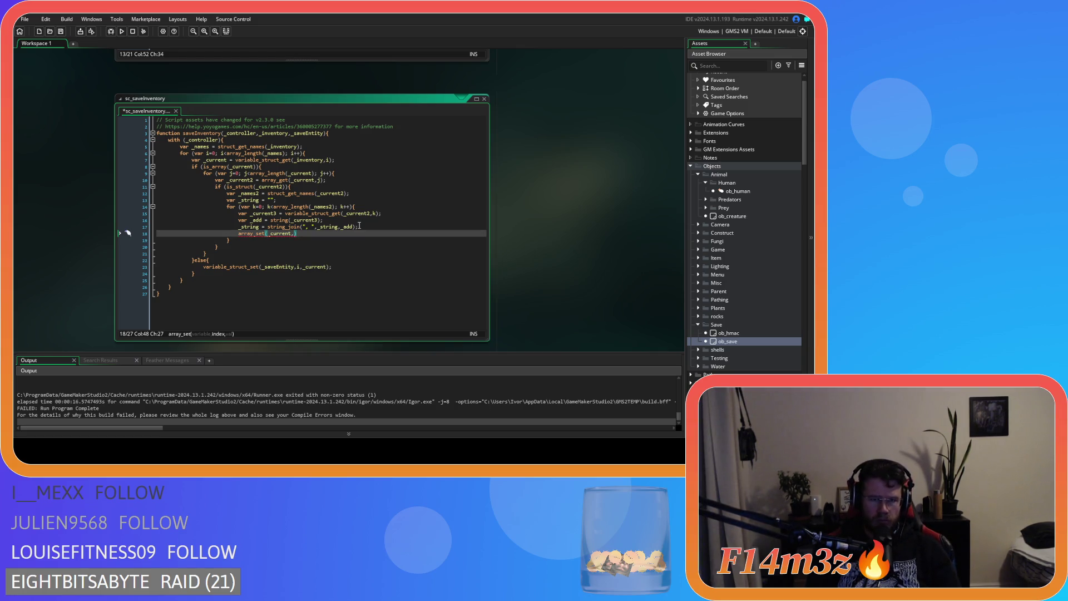
Finish line 18 as array_set(_current,j,_string) with index j and value _string.
{"action": "type", "text": "j,"}
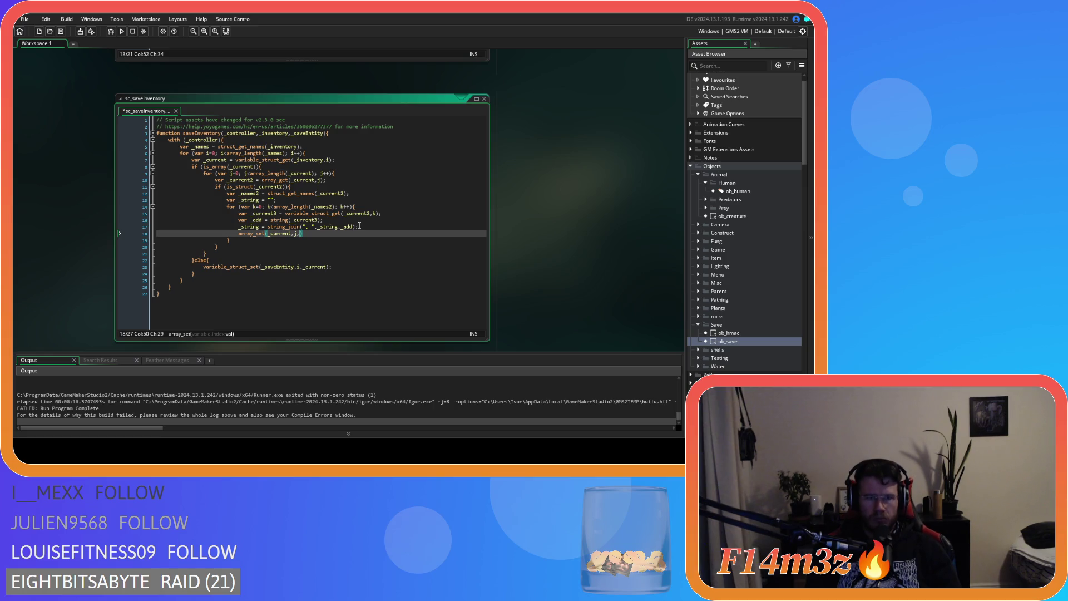
{"action": "type", "text": "_string)"}
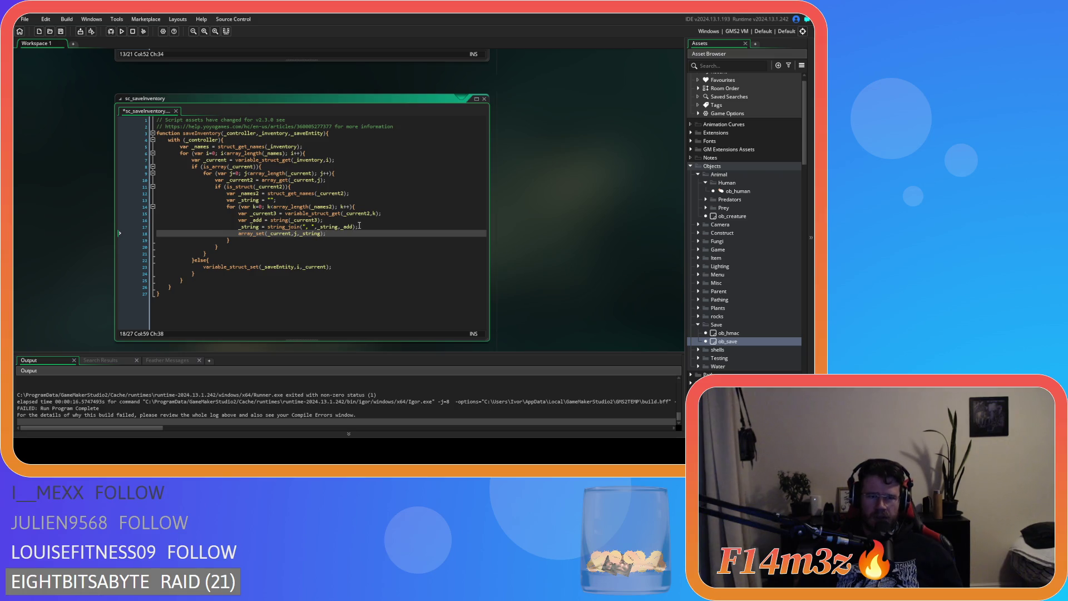
In the load code, insert an empty if (is_array(_current)) { } block above the _struct lines.
{"action": "scroll", "coordinate": [551, 192], "scroll_direction": "up", "scroll_amount": 5}
{"action": "scroll", "coordinate": [500, 206], "scroll_direction": "up", "scroll_amount": 10}
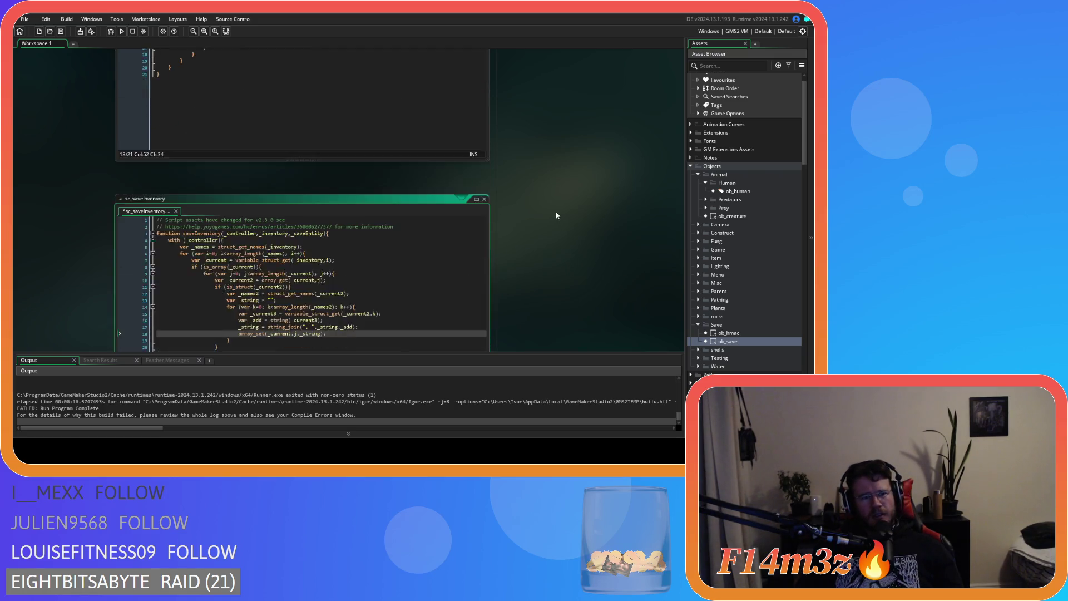
{"action": "scroll", "coordinate": [556, 250], "scroll_direction": "up", "scroll_amount": 10}
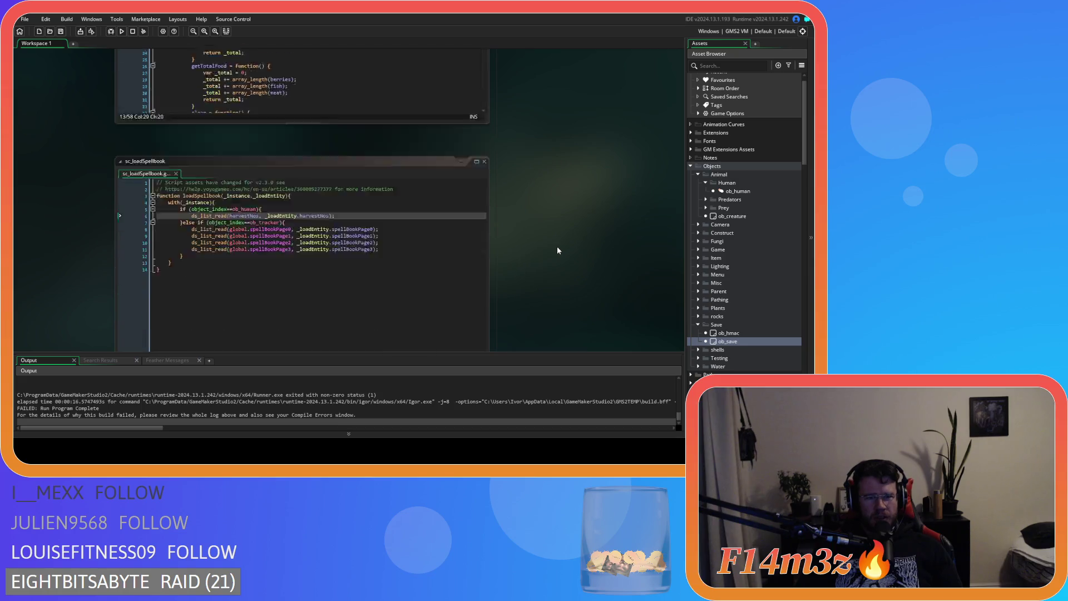
{"action": "scroll", "coordinate": [562, 260], "scroll_direction": "down", "scroll_amount": 1}
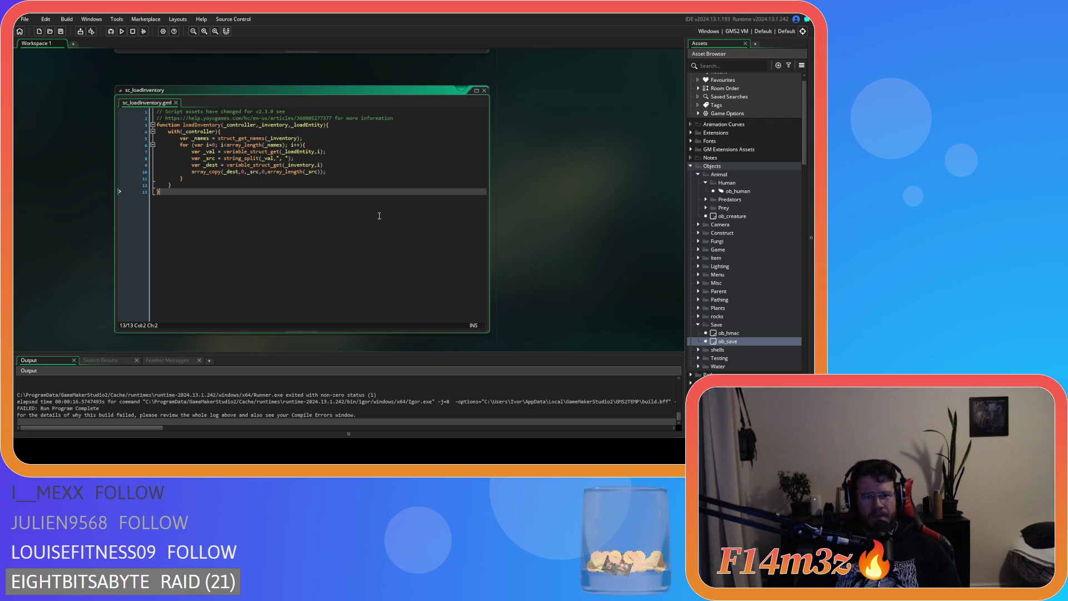
{"action": "scroll", "coordinate": [583, 230], "scroll_direction": "down", "scroll_amount": 5}
{"action": "left_click", "coordinate": [345, 198]}
{"action": "left_click_drag", "start_coordinate": [402, 132], "coordinate": [261, 125]}
{"action": "key", "text": "BackSpace"}
{"action": "key", "text": "ctrl+z"}
{"action": "key", "text": "Return"}
{"action": "key", "text": "Up"}
{"action": "type", "text": "if (is_array(_current)){"}
{"action": "key", "text": "Return"}
{"action": "key", "text": "Return"}
{"action": "type", "text": "}"}
{"action": "key", "text": "Return"}
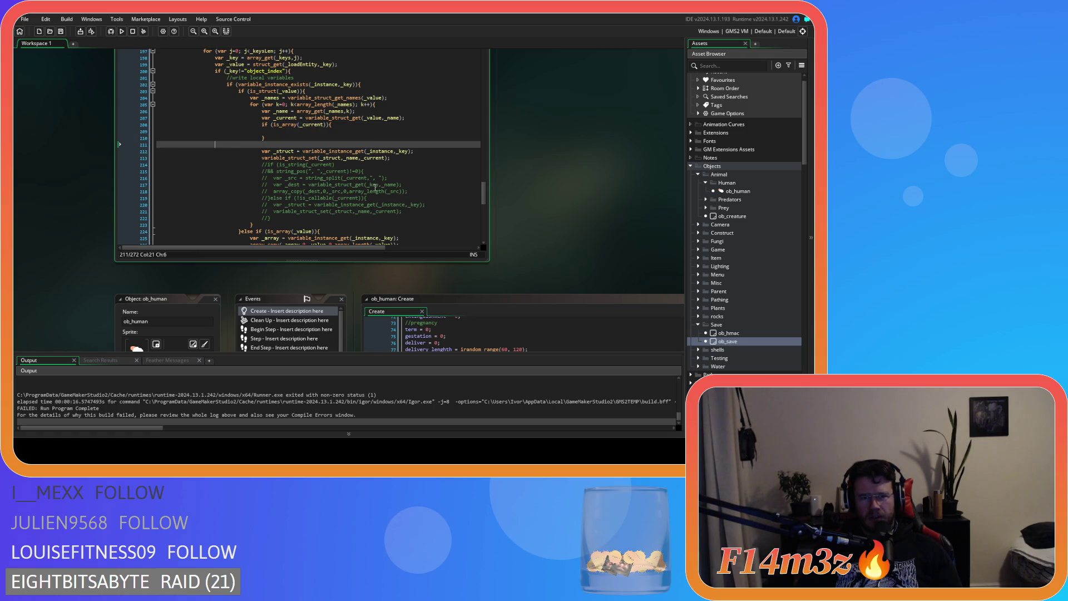
Inside the is_array block, add a for loop with p from 0 to array_length(_current).
{"action": "key", "text": "BackSpace"}
{"action": "key", "text": "Up"}
{"action": "type", "text": "show_mess"}
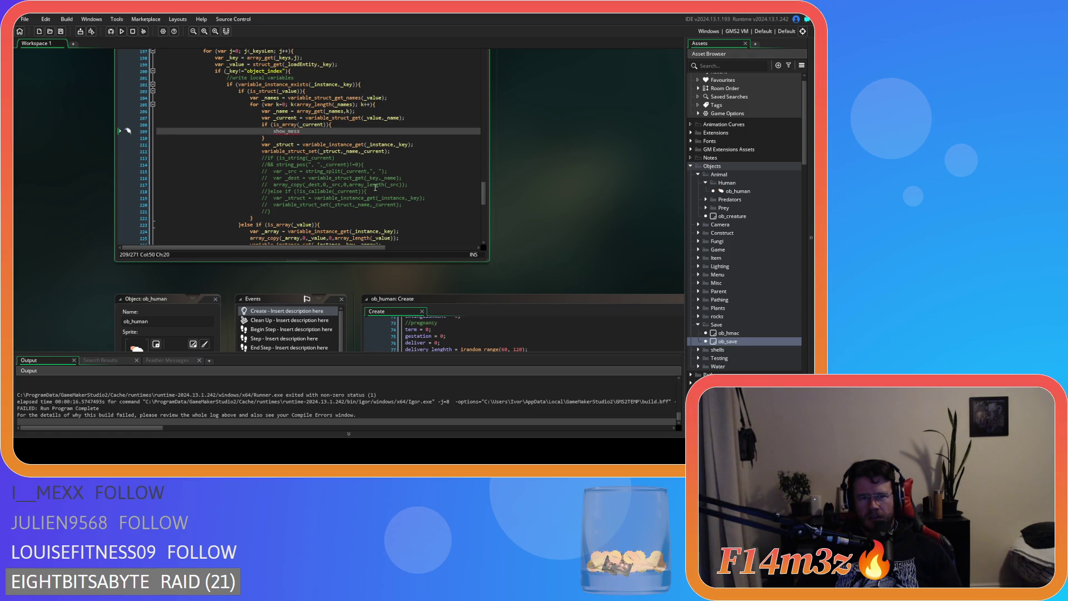
{"action": "type", "text": "age("}
{"action": "key", "text": "shift+Home"}
{"action": "type", "text": "for (var p=0;"}
{"action": "type", "text": " p<array_length(_current); p++){"}
{"action": "key", "text": "Home"}
{"action": "key", "text": "Right"}
{"action": "key", "text": "Right"}
{"action": "key", "text": "Right"}
{"action": "type", "text": "var"}
{"action": "key", "text": "End"}
{"action": "key", "text": "Return"}
{"action": "key", "text": "Return"}
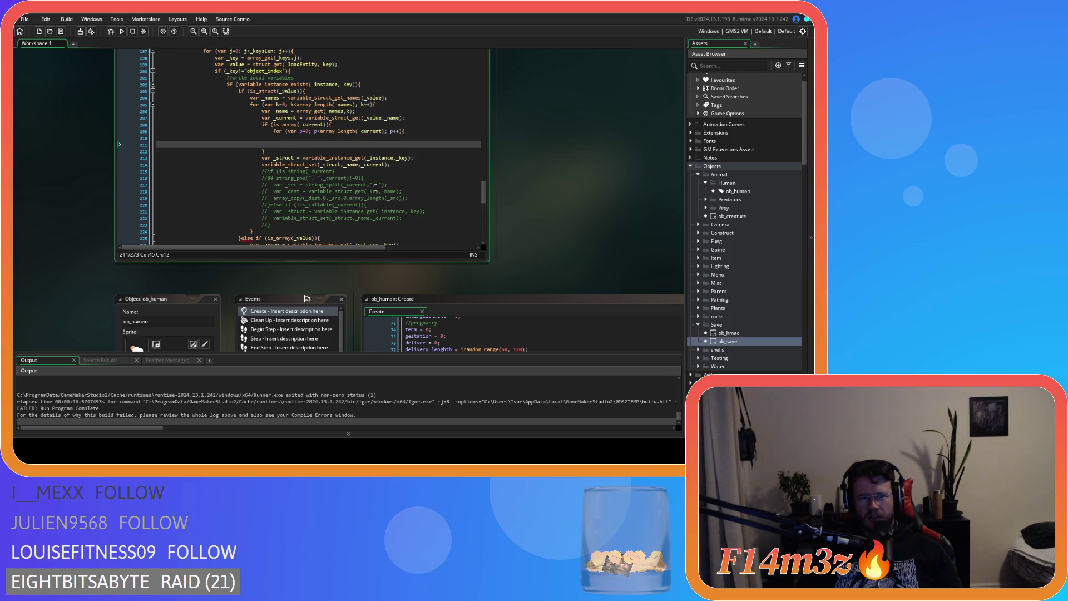
{"action": "type", "text": "}"}
{"action": "key", "text": "Up"}
Set var _entry = array_get(_current,p) and paste the names loop into an if (is_struct(_entry)) check.
{"action": "type", "text": "var _item"}
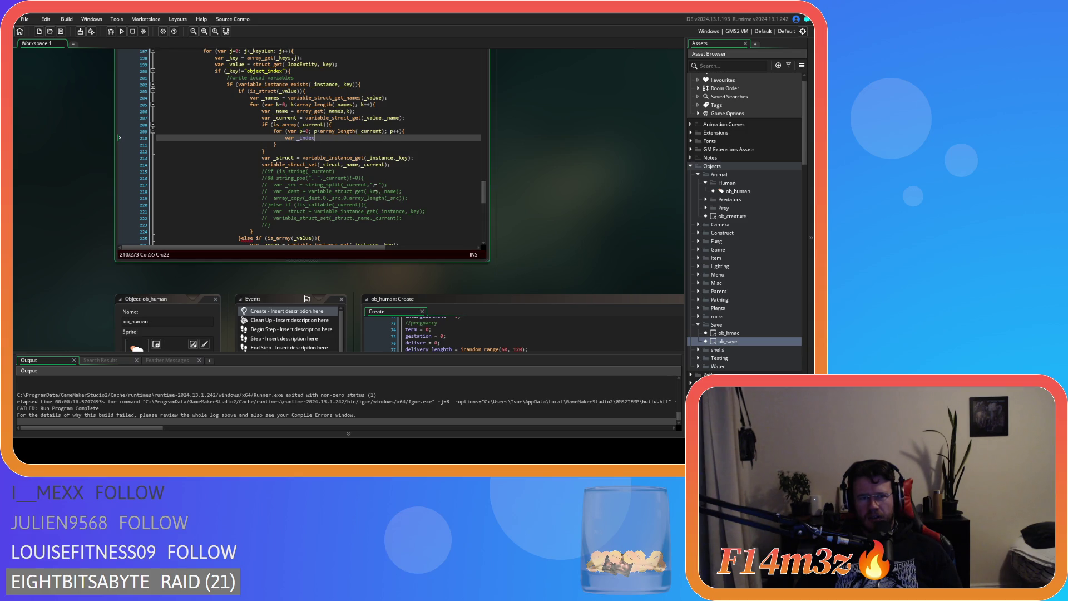
{"action": "key", "text": "BackSpace"}
{"action": "key", "text": "BackSpace"}
{"action": "key", "text": "BackSpace"}
{"action": "type", "text": "entry = array_get(_current,p);"}
{"action": "key", "text": "Return"}
{"action": "type", "text": "if (is_struct(_entry)){"}
{"action": "key", "text": "Return"}
{"action": "key", "text": "ctrl+v"}
Point the pasted names loop at _entry, storing _names2 and counting with o.
{"action": "key", "text": "Tab"}
{"action": "key", "text": "Tab"}
{"action": "key", "text": "Tab"}
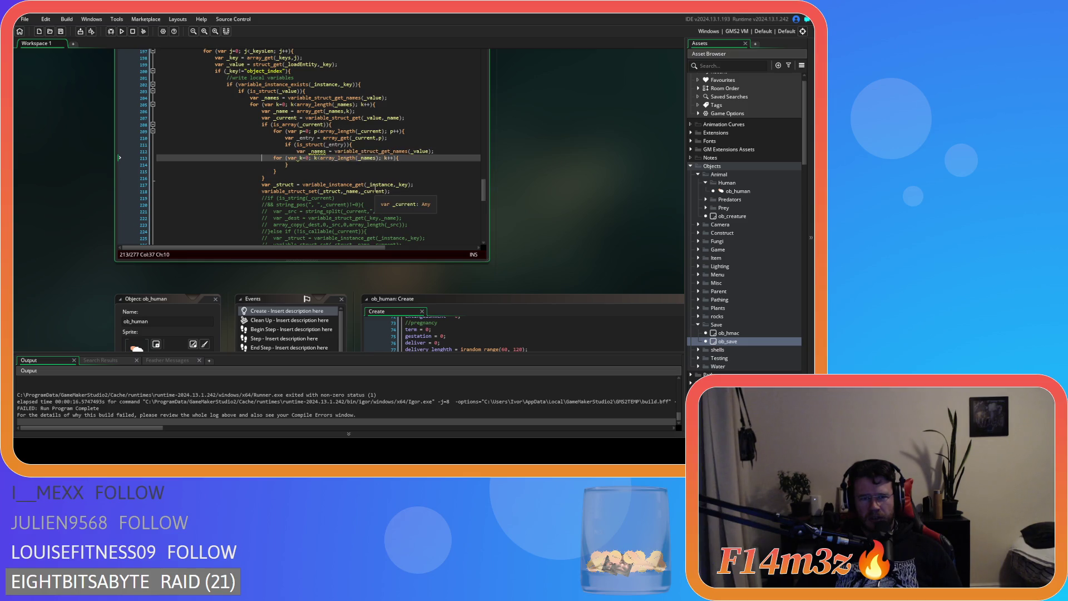
{"action": "key", "text": "Up"}
{"action": "type", "text": "2entry"}
{"action": "key", "text": "Down"}
{"action": "type", "text": "o2"}
{"action": "key", "text": "Return"}
{"action": "type", "text": "var _name = array_get(_names,k); \t\t\t\t\t\t\t\t\tvar _current = variable_struct_get(_value,_name);"}
{"action": "key", "text": "Up"}
{"action": "type", "text": "22"}
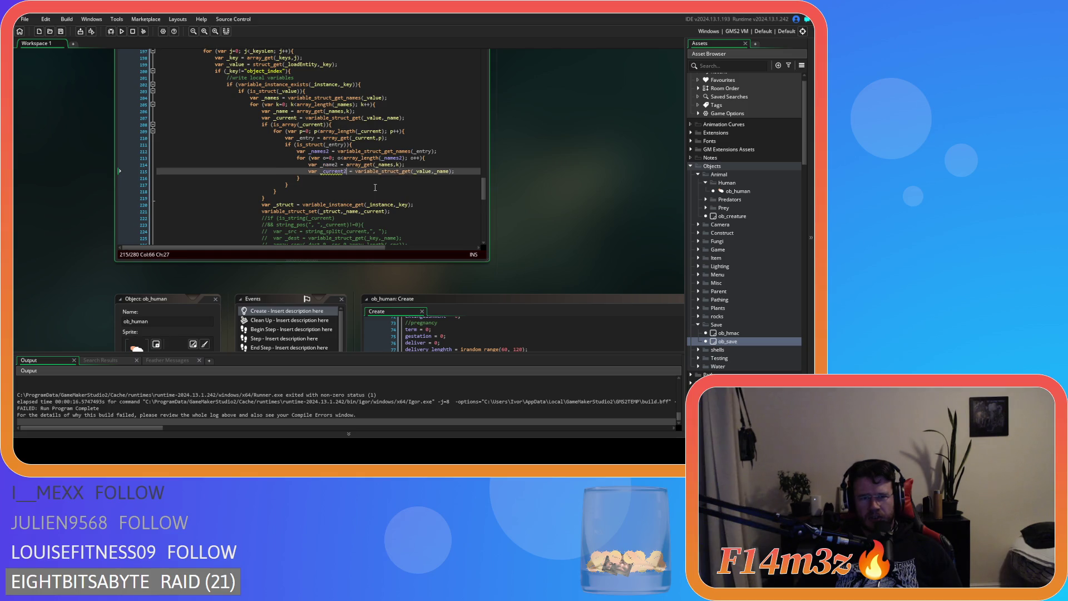
Make the name and value lines read _name2 from _names2[o] and _current2 from _entry.
{"action": "key", "text": "End"}
{"action": "key", "text": "Return"}
{"action": "key", "text": "Return"}
{"action": "key", "text": "ctrl+v"}
{"action": "type", "text": "2"}
{"action": "key", "text": "Delete"}
{"action": "type", "text": "o"}
{"action": "key", "text": "Down"}
{"action": "key", "text": "ctrl+Right"}
{"action": "key", "text": "ctrl+shift+Right"}
{"action": "type", "text": "_entry"}
{"action": "key", "text": "ctrl+Right"}
{"action": "key", "text": "ctrl+Right"}
{"action": "type", "text": "2"}
{"action": "key", "text": "Down"}
{"action": "key", "text": "BackSpace"}
{"action": "key", "text": "BackSpace"}
{"action": "key", "text": "BackSpace"}
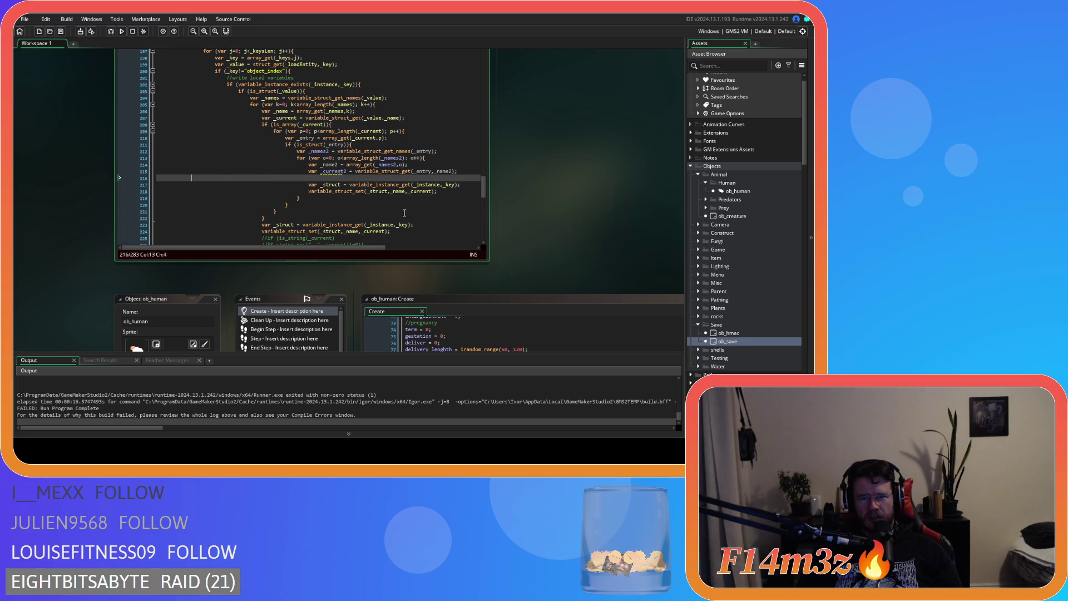
Drop the var _struct line and write each field with variable_struct_set(_entry,_name2,_current2).
{"action": "key", "text": "Down"}
{"action": "key", "text": "shift+Down"}
{"action": "key", "text": "Delete"}
{"action": "key", "text": "ctrl+Right"}
{"action": "key", "text": "ctrl+Right"}
{"action": "key", "text": "ctrl+shift+Right"}
{"action": "type", "text": "_entry"}
{"action": "key", "text": "ctrl+Right"}
{"action": "key", "text": "ctrl+Right"}
{"action": "type", "text": "2"}
{"action": "key", "text": "ctrl+Right"}
{"action": "key", "text": "ctrl+Right"}
{"action": "type", "text": "2"}
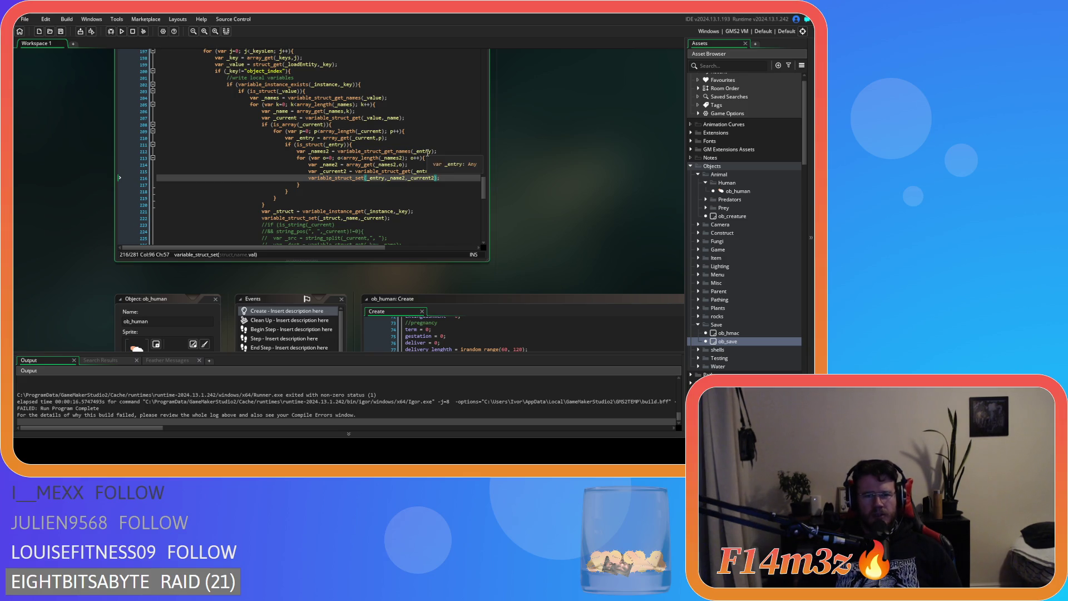
{"action": "left_click", "coordinate": [343, 138]}
{"action": "left_click", "coordinate": [360, 124]}
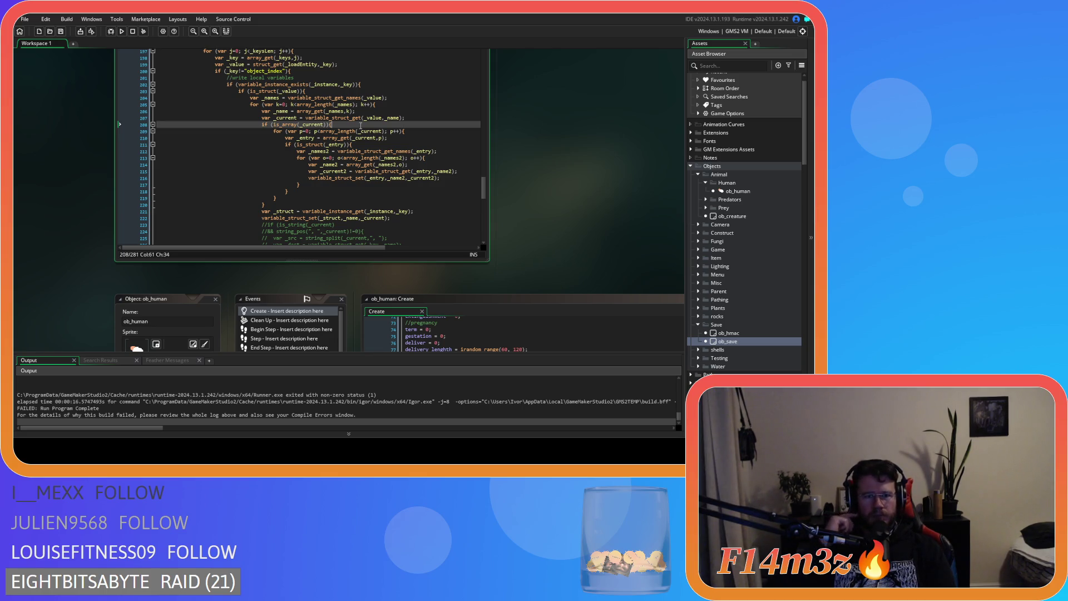
{"action": "mouse_move", "coordinate": [357, 129]}
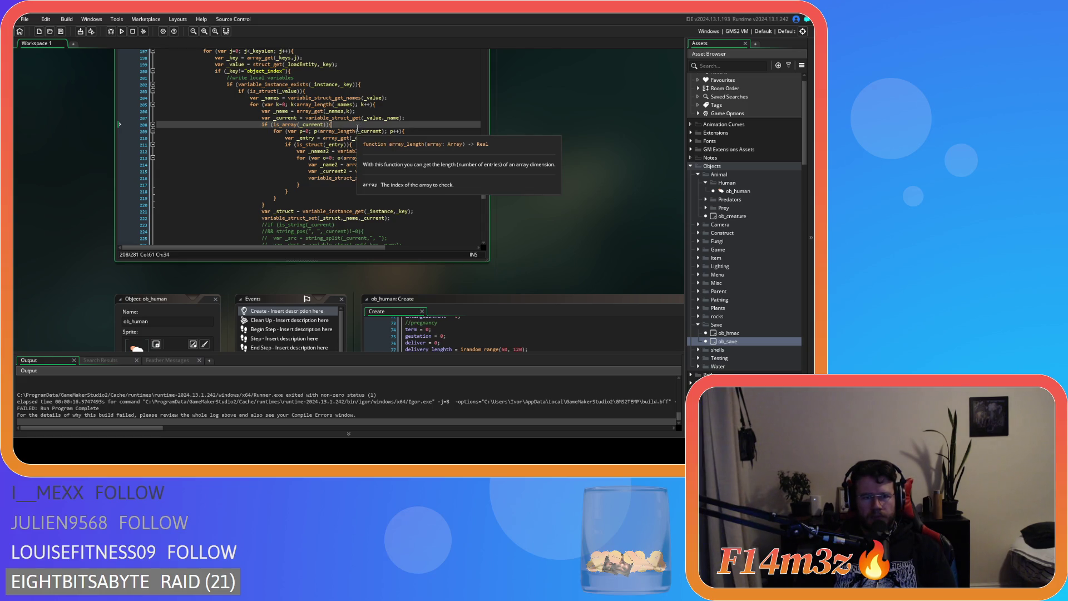
{"action": "left_click", "coordinate": [362, 146]}
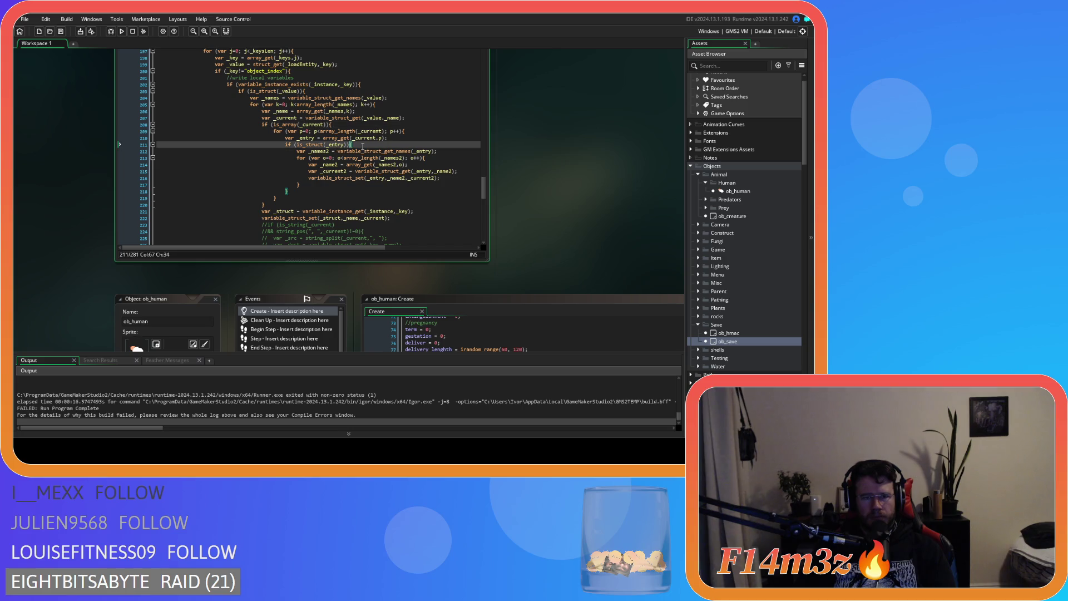
{"action": "mouse_move", "coordinate": [376, 178]}
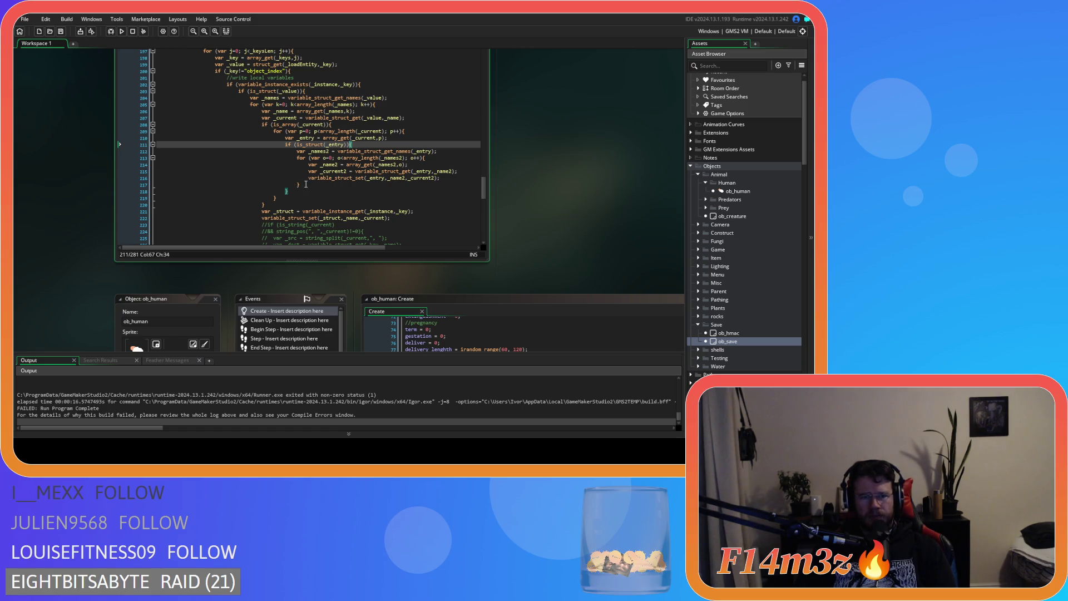
{"action": "left_click_drag", "start_coordinate": [292, 190], "coordinate": [285, 144]}
Delete the is_struct block and rename _entry on line 210 to _string.
{"action": "key", "text": "BackSpace"}
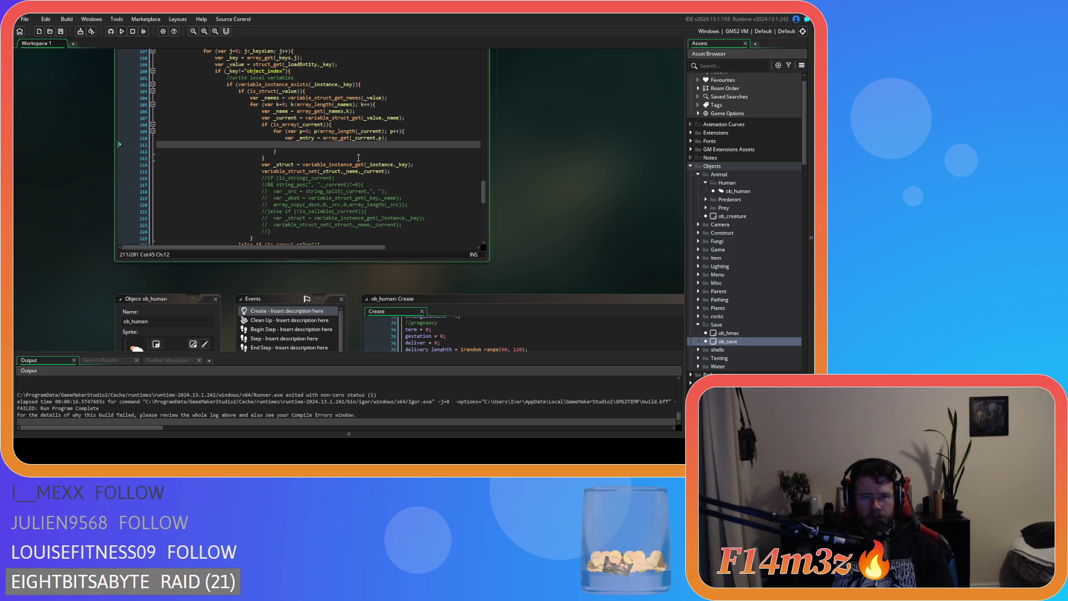
{"action": "mouse_move", "coordinate": [343, 139]}
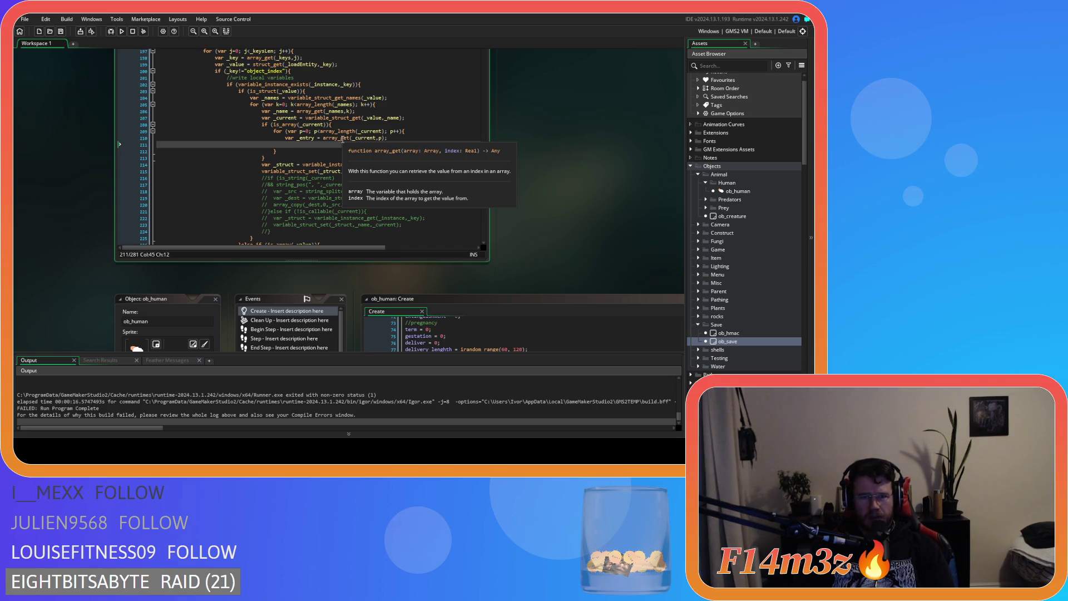
{"action": "key", "text": "shift+Up"}
{"action": "left_click", "coordinate": [308, 145]}
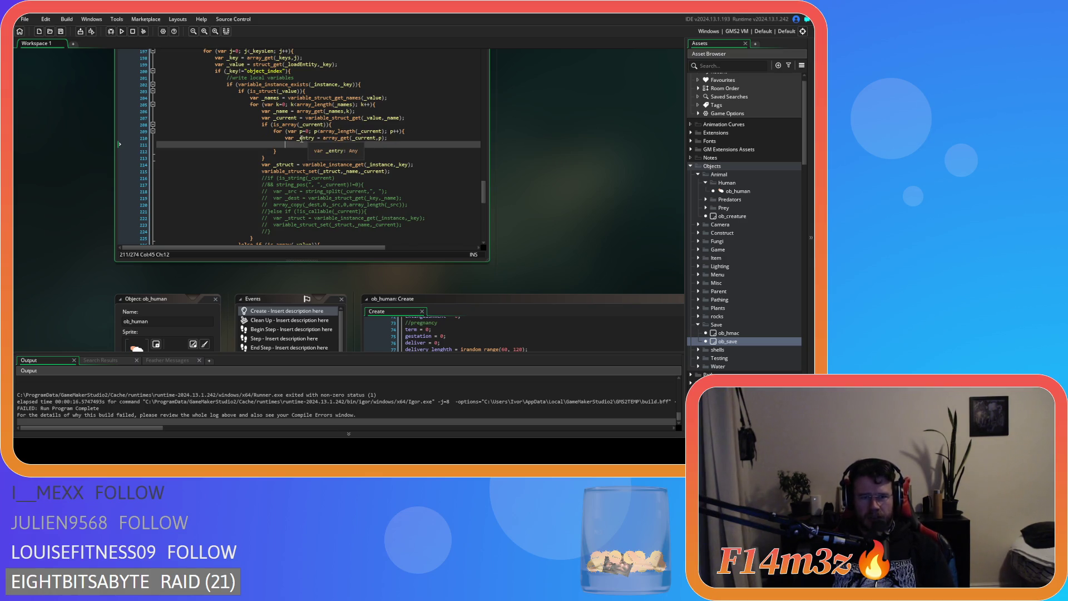
{"action": "double_click", "coordinate": [308, 138]}
{"action": "type", "text": "_string"}
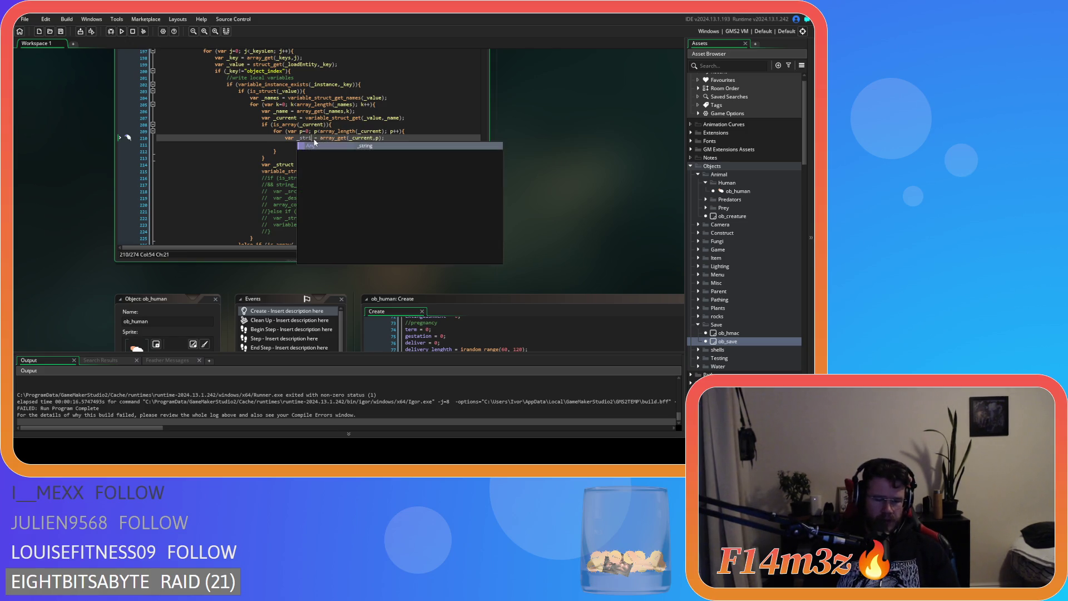
{"action": "mouse_move", "coordinate": [310, 139]}
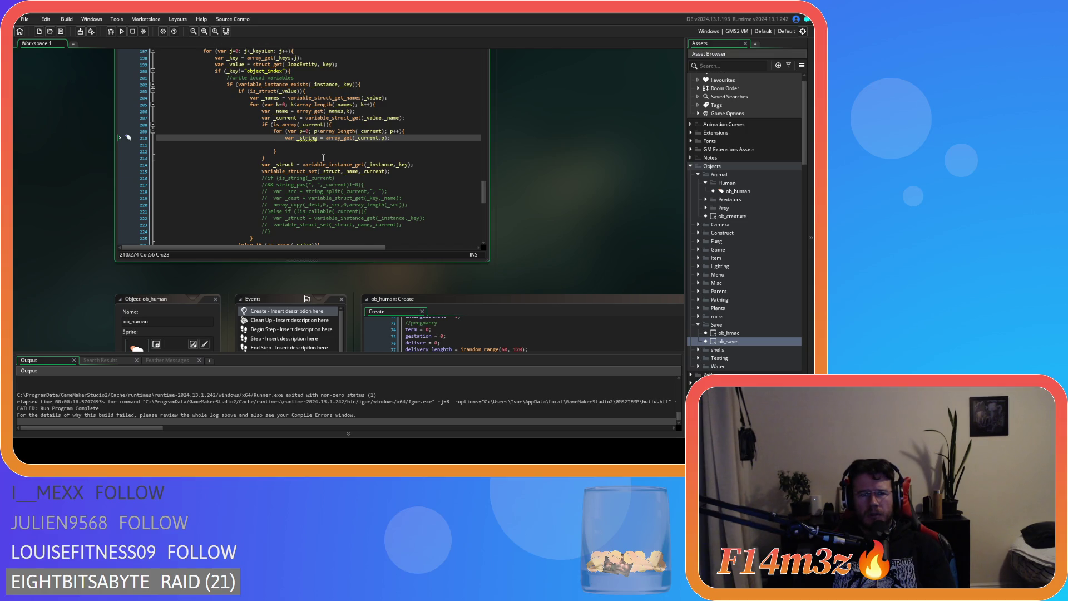
Look over the Create code and return line 210 to var _entry = array_get(_current,p);.
{"action": "scroll", "coordinate": [324, 158], "scroll_direction": "down", "scroll_amount": 5}
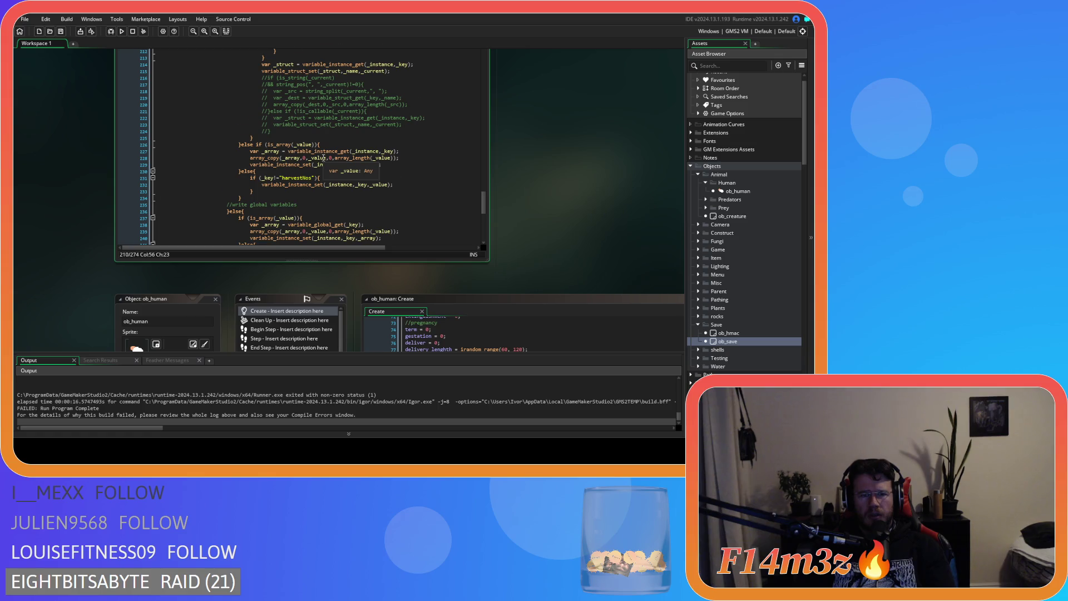
{"action": "scroll", "coordinate": [323, 158], "scroll_direction": "down", "scroll_amount": 3}
{"action": "scroll", "coordinate": [391, 186], "scroll_direction": "up", "scroll_amount": 9}
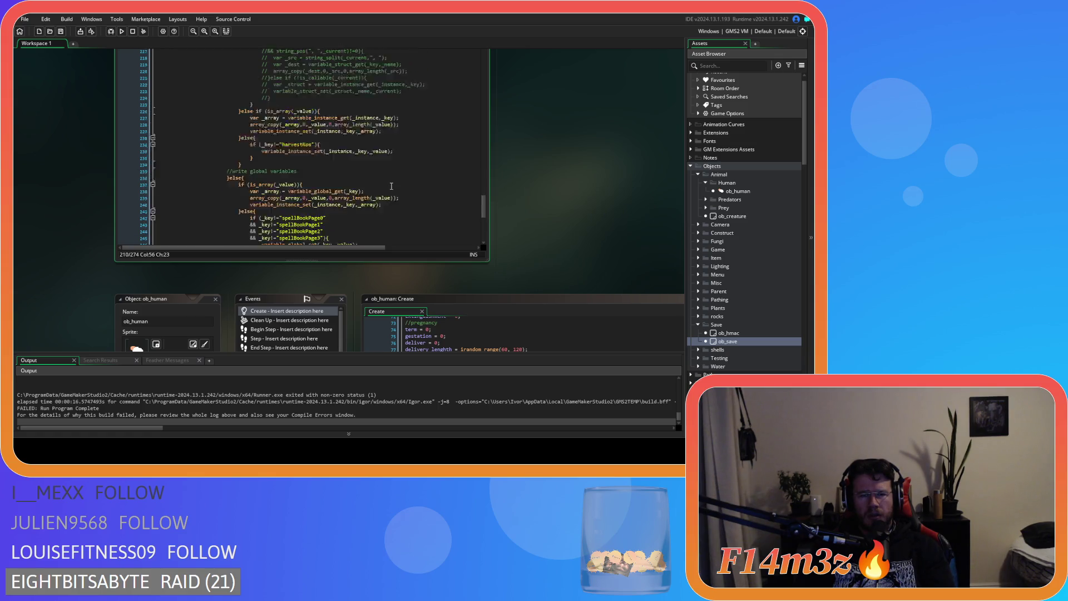
{"action": "scroll", "coordinate": [392, 186], "scroll_direction": "up", "scroll_amount": 8}
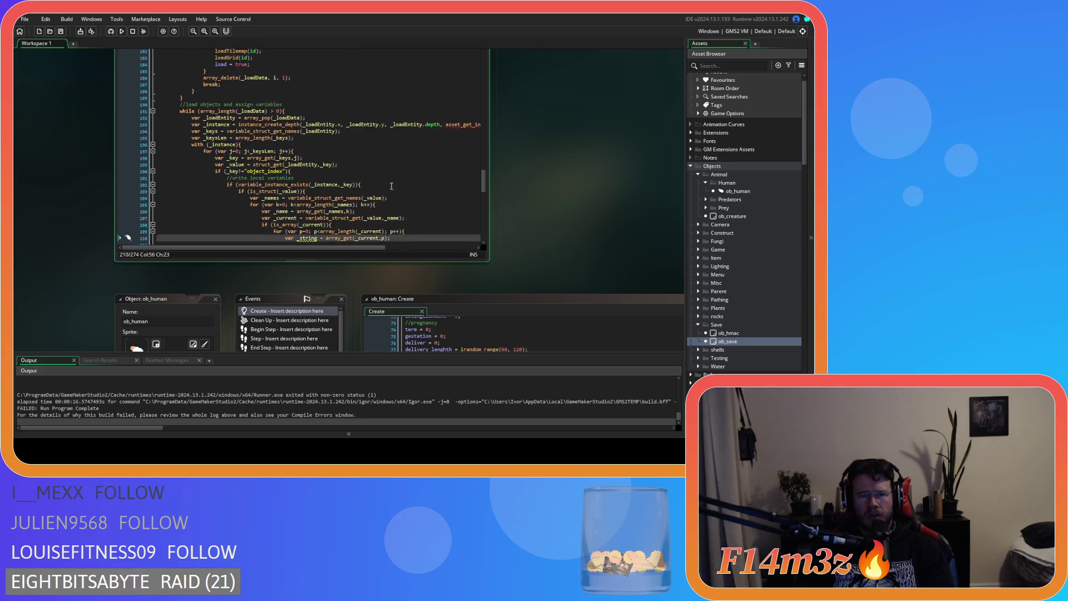
{"action": "mouse_move", "coordinate": [483, 173]}
{"action": "left_mouse_down"}
{"action": "mouse_move", "coordinate": [477, 48]}
{"action": "mouse_move", "coordinate": [466, 183]}
{"action": "mouse_move", "coordinate": [466, 40]}
{"action": "mouse_move", "coordinate": [469, 169]}
{"action": "left_mouse_up"}
{"action": "scroll", "coordinate": [469, 169], "scroll_direction": "down", "scroll_amount": 3}
{"action": "scroll", "coordinate": [434, 178], "scroll_direction": "down", "scroll_amount": 3}
{"action": "left_click", "coordinate": [412, 176]}
{"action": "left_click", "coordinate": [315, 175]}
{"action": "left_click", "coordinate": [386, 174]}
{"action": "left_click", "coordinate": [391, 183]}
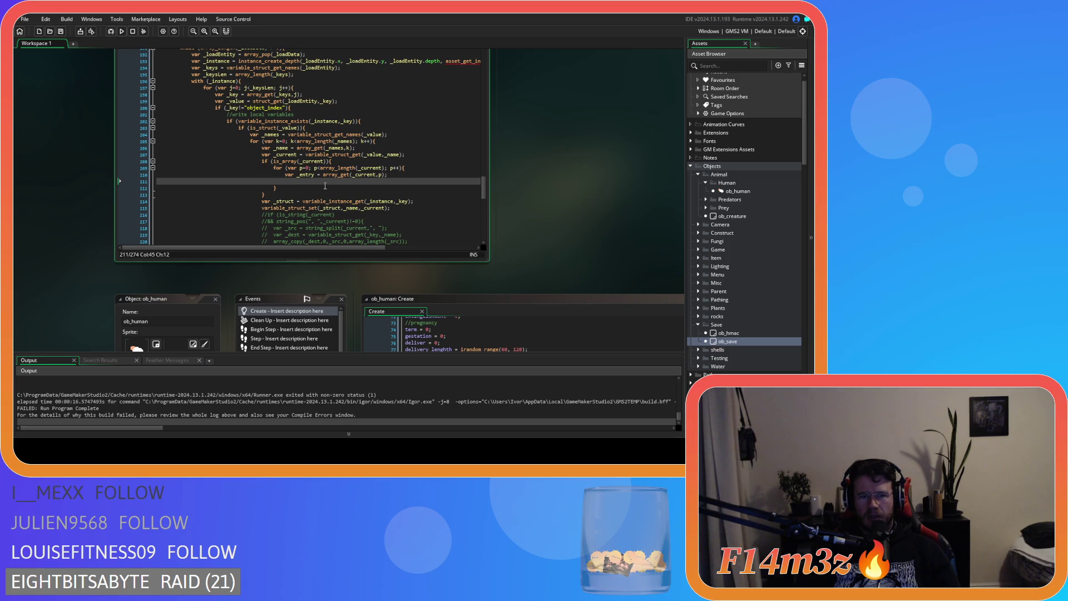
Rename the loop's _entry variable on line 210 to _info.
{"action": "left_click", "coordinate": [300, 174]}
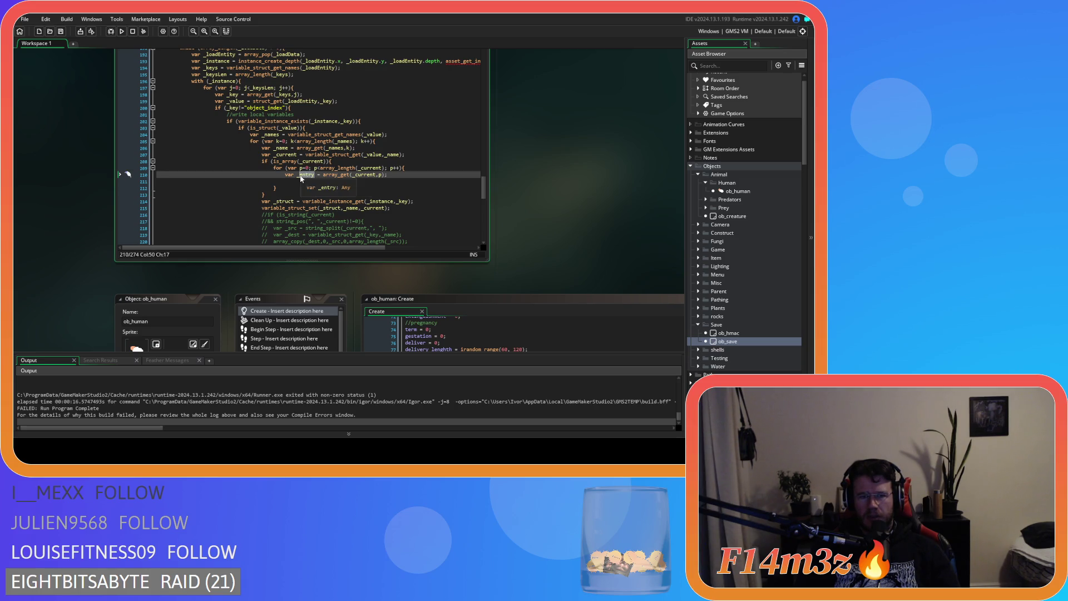
{"action": "key", "text": "Delete"}
{"action": "key", "text": "Delete"}
{"action": "key", "text": "Delete"}
{"action": "type", "text": "info"}
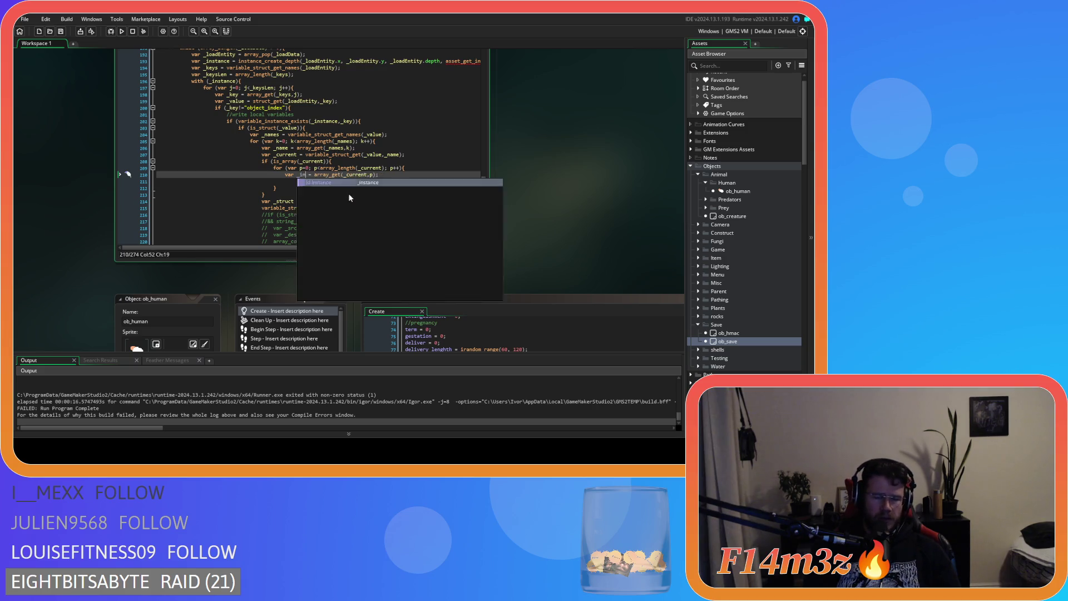
{"action": "left_click", "coordinate": [304, 181]}
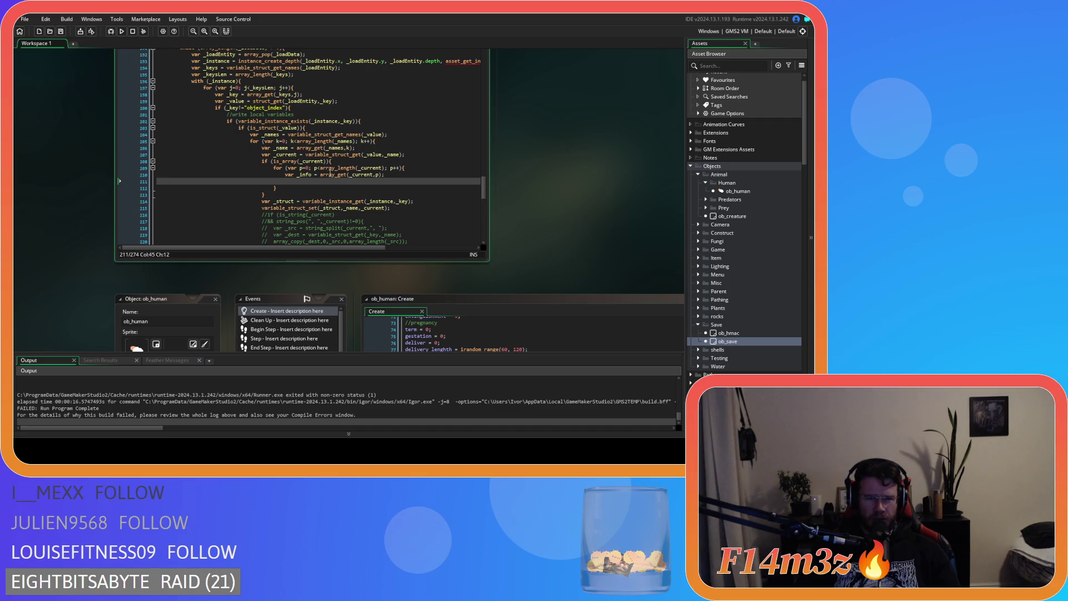
Try a string_split edit on the array_get call on line 210, then undo it.
{"action": "mouse_move", "coordinate": [331, 175]}
{"action": "left_click_drag", "start_coordinate": [321, 175], "coordinate": [382, 178]}
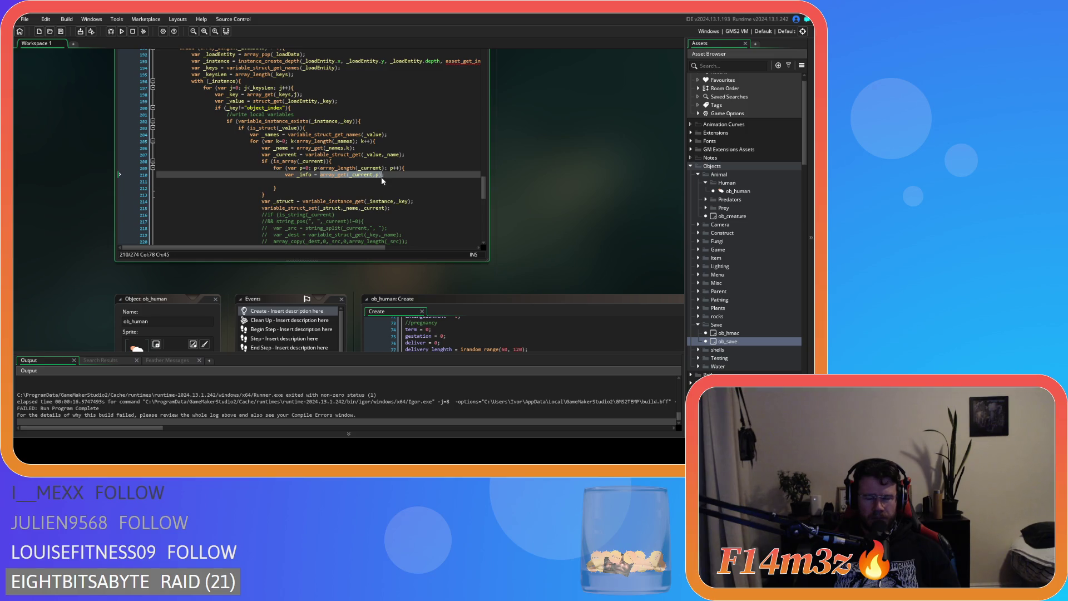
{"action": "mouse_move", "coordinate": [399, 200]}
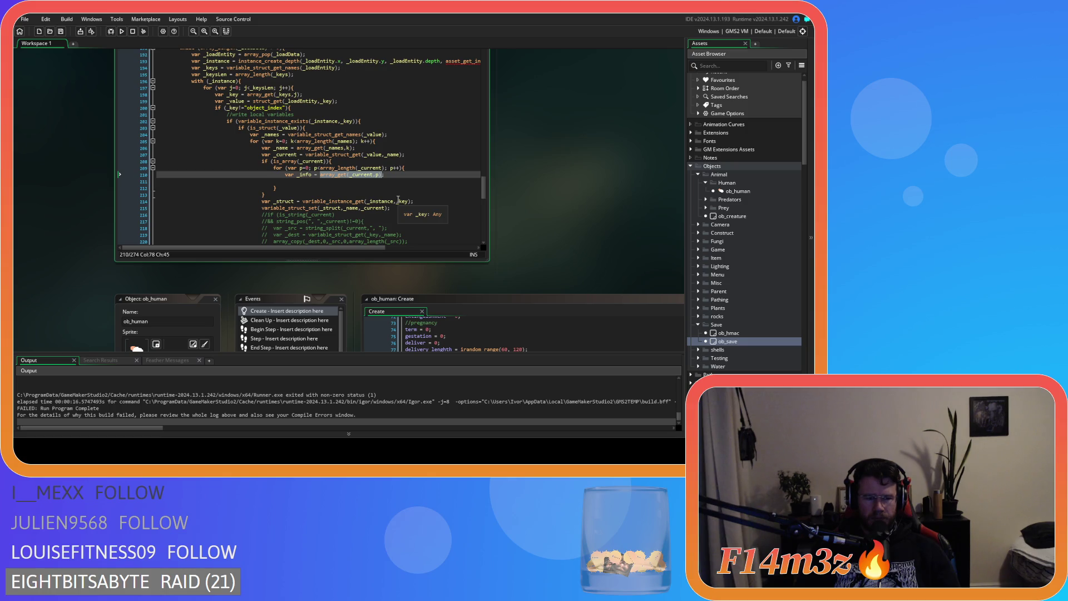
{"action": "type", "text": "s"}
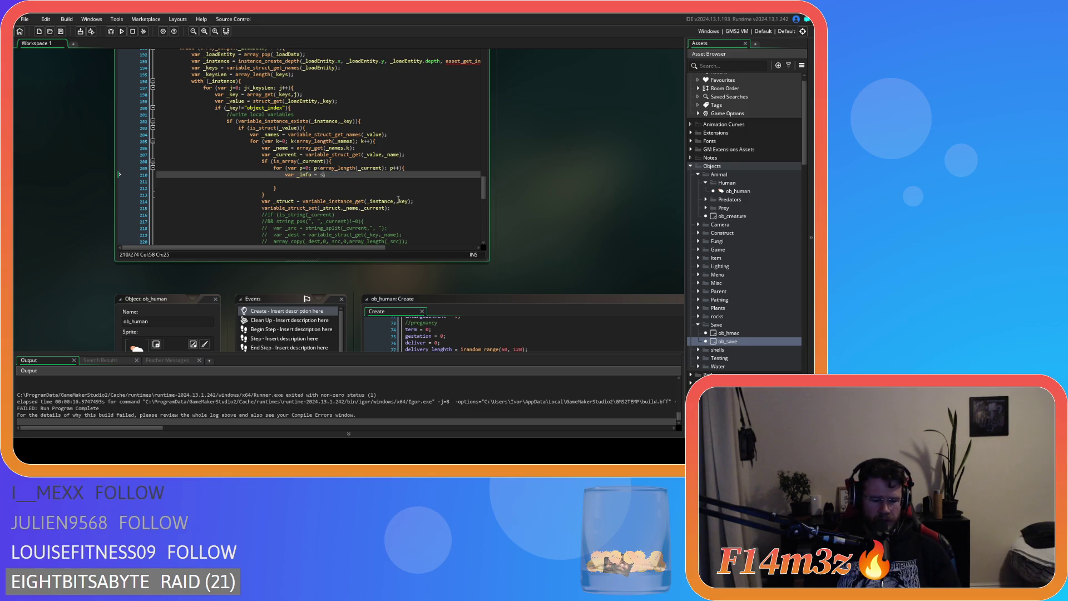
{"action": "type", "text": "tring_"}
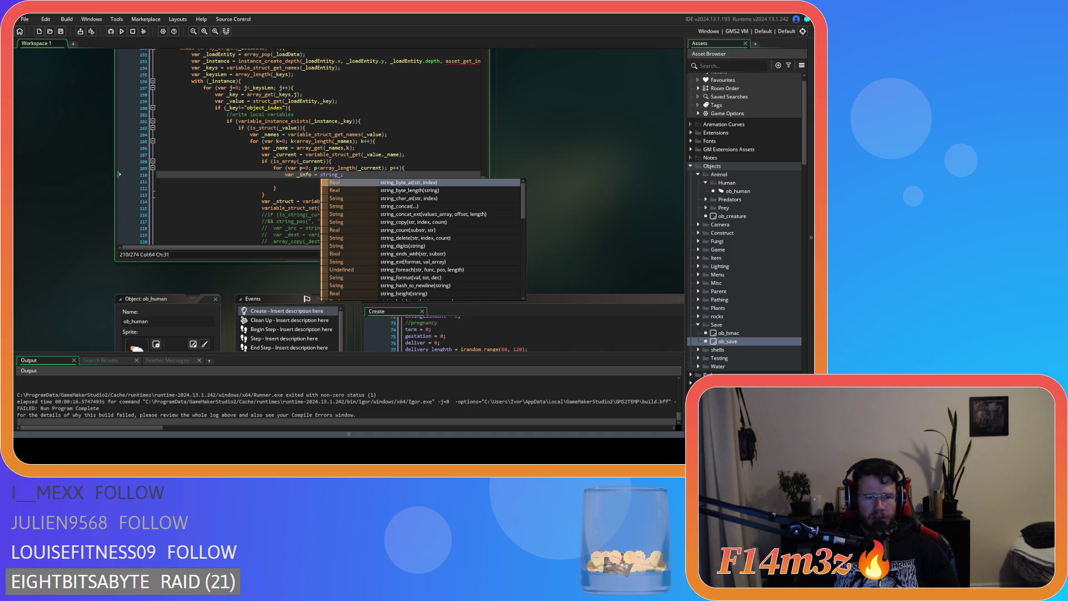
{"action": "key", "text": "BackSpace"}
{"action": "type", "text": "_split"}
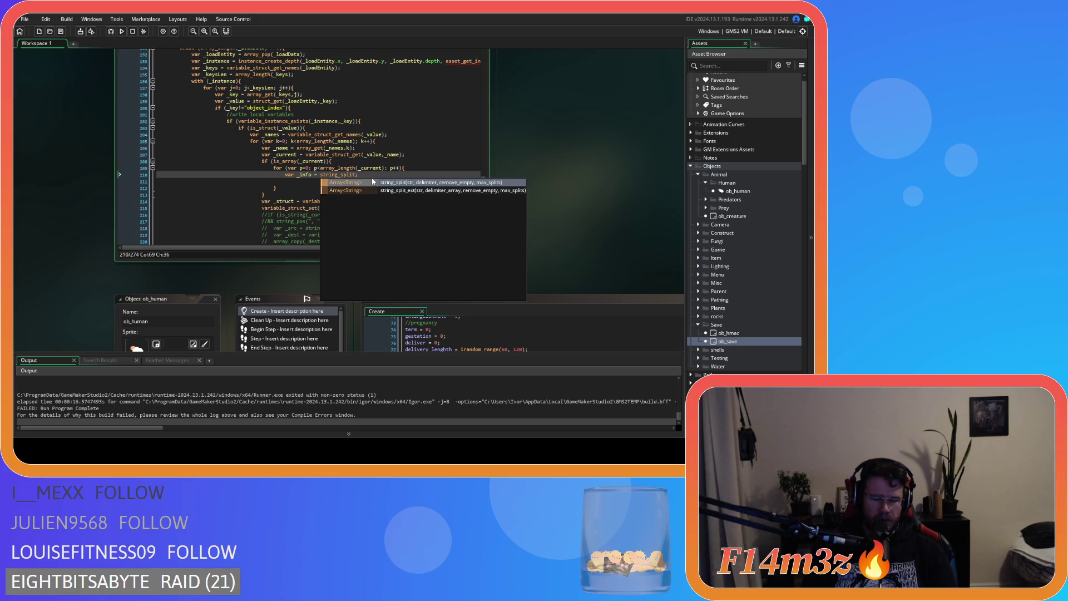
{"action": "key", "text": "ctrl+z"}
{"action": "key", "text": "ctrl+z"}
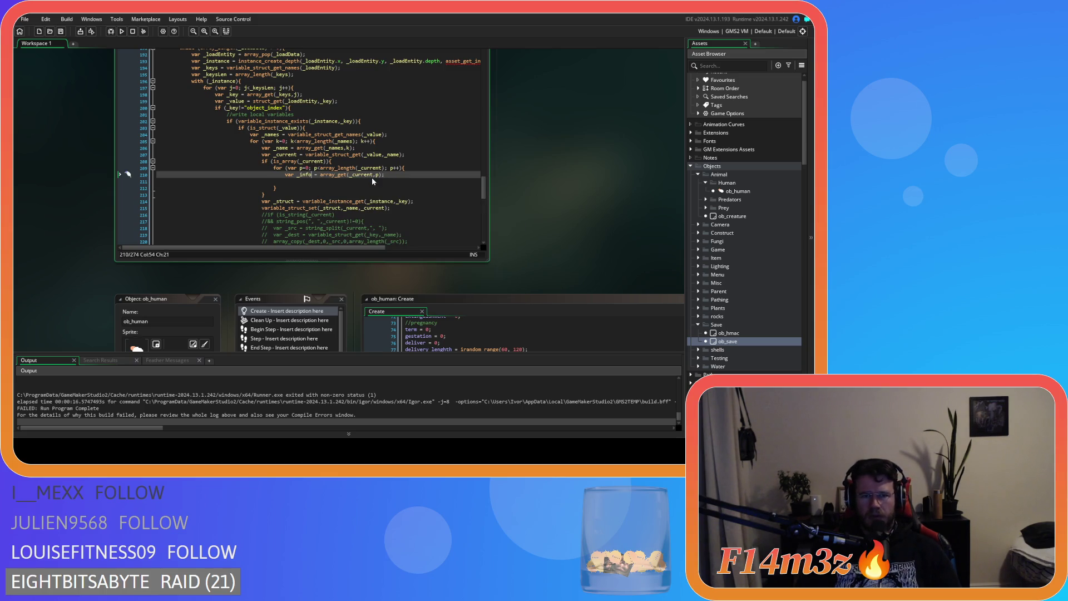
{"action": "key", "text": "End"}
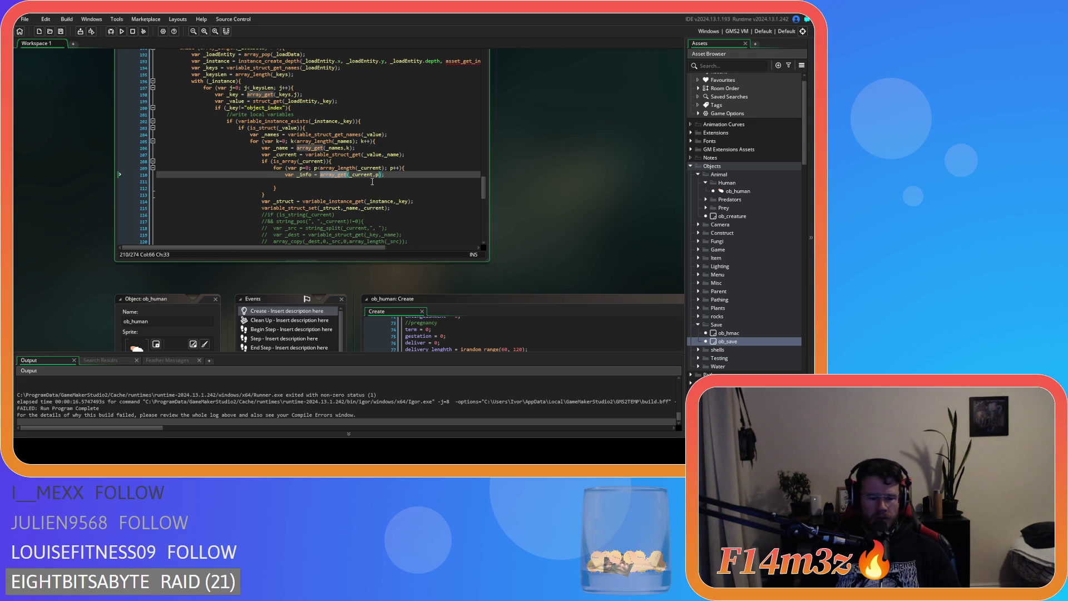
{"action": "key", "text": "Left"}
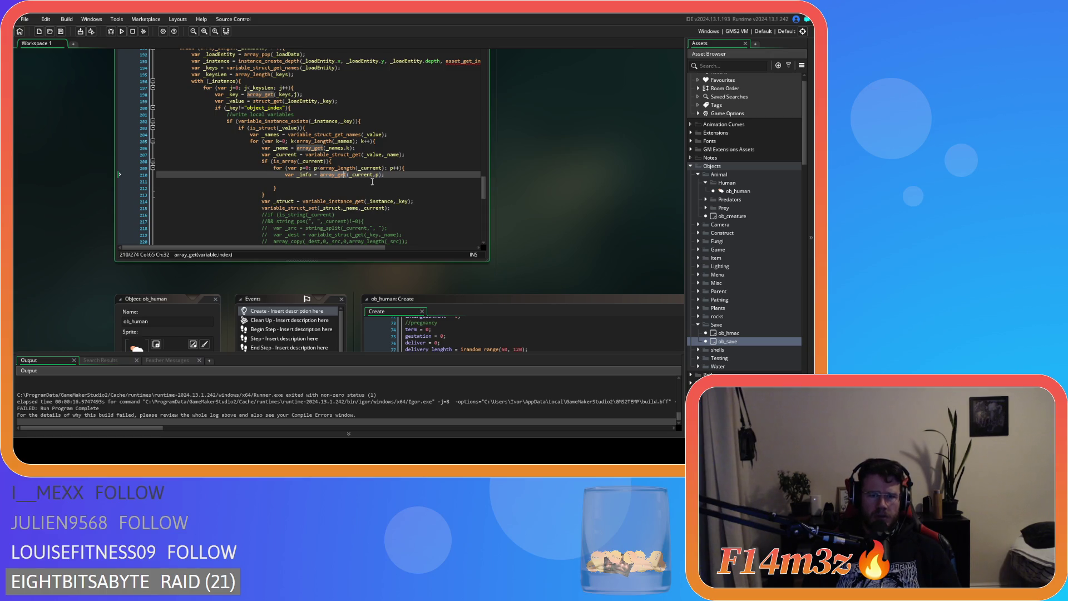
{"action": "left_click", "coordinate": [322, 174]}
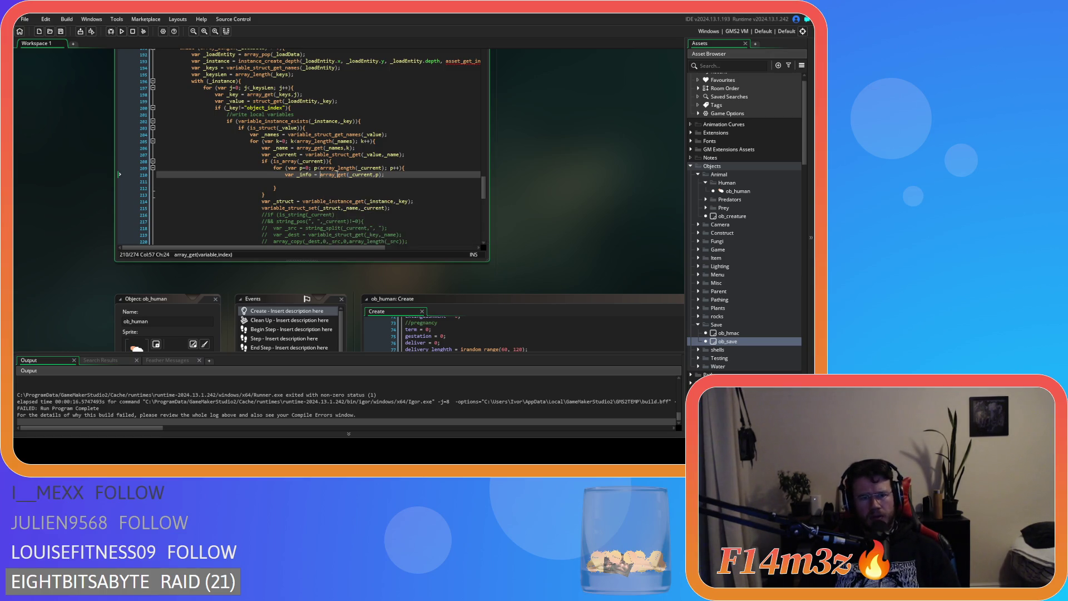
{"action": "left_click", "coordinate": [403, 173]}
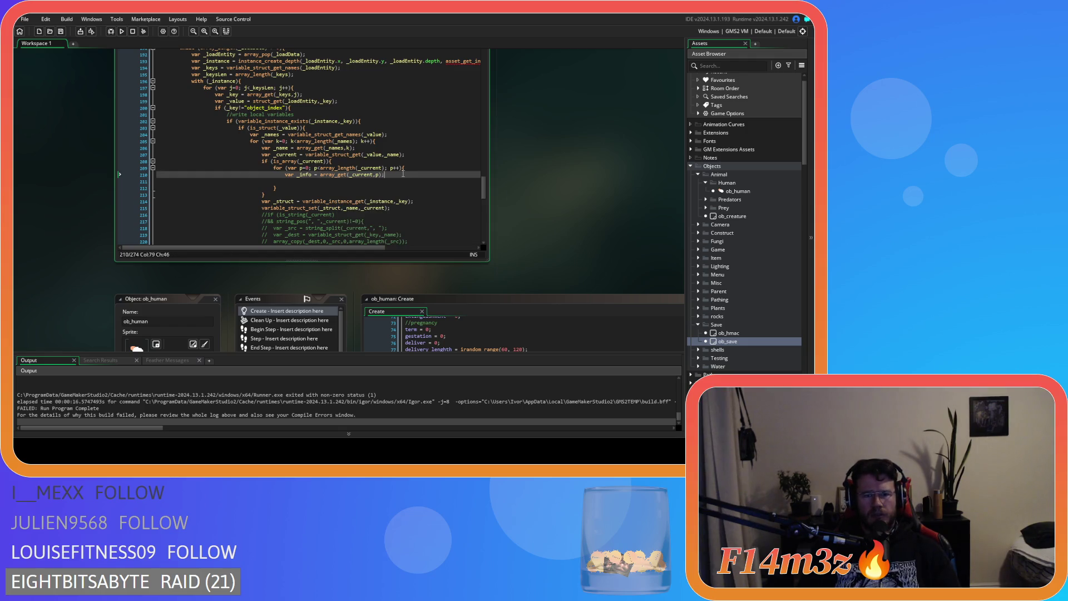
Add a new line 211 reading var _array = string_split(_info,", ").
{"action": "key", "text": "Return"}
{"action": "type", "text": "string_spli"}
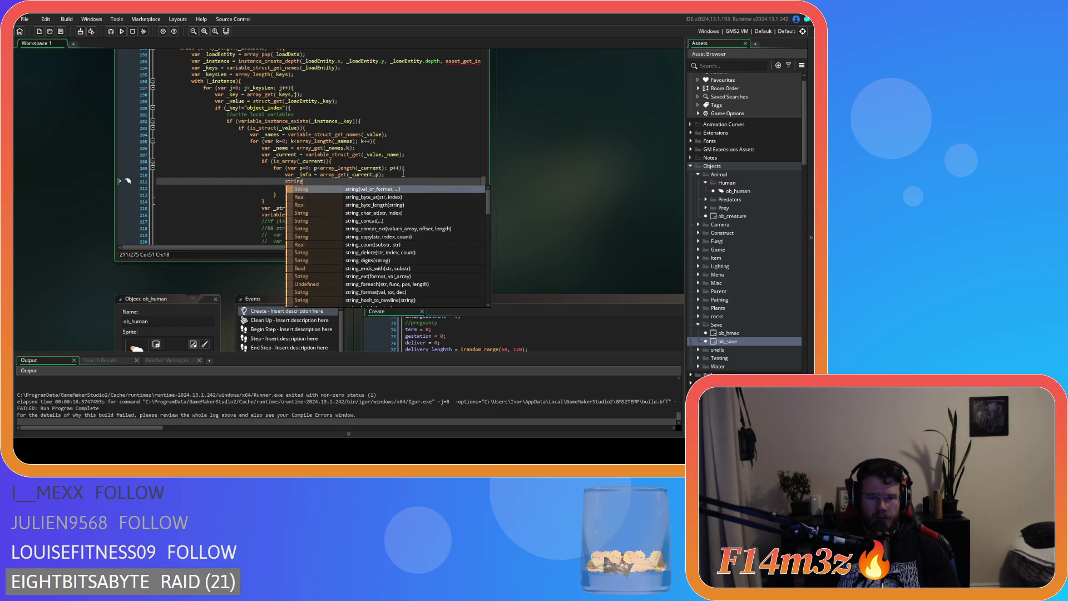
{"action": "type", "text": "t"}
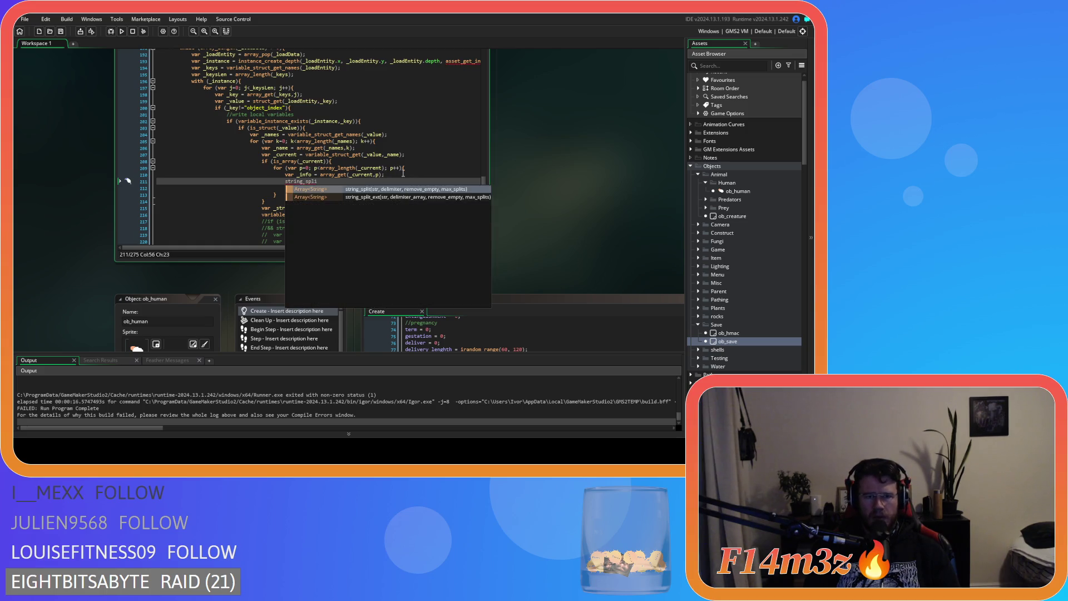
{"action": "type", "text": "("}
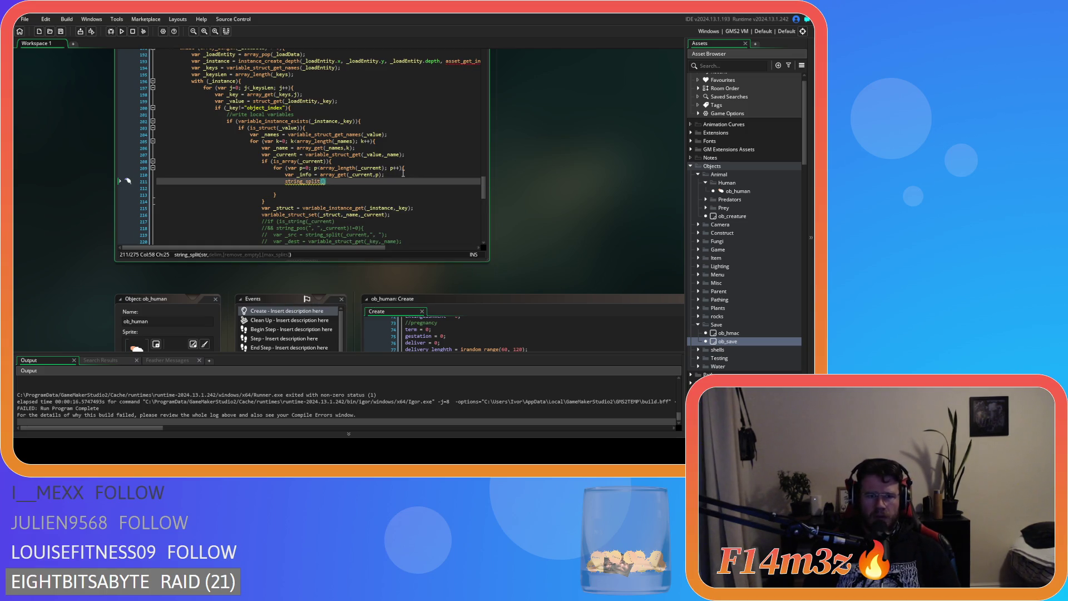
{"action": "type", "text": "_info,"}
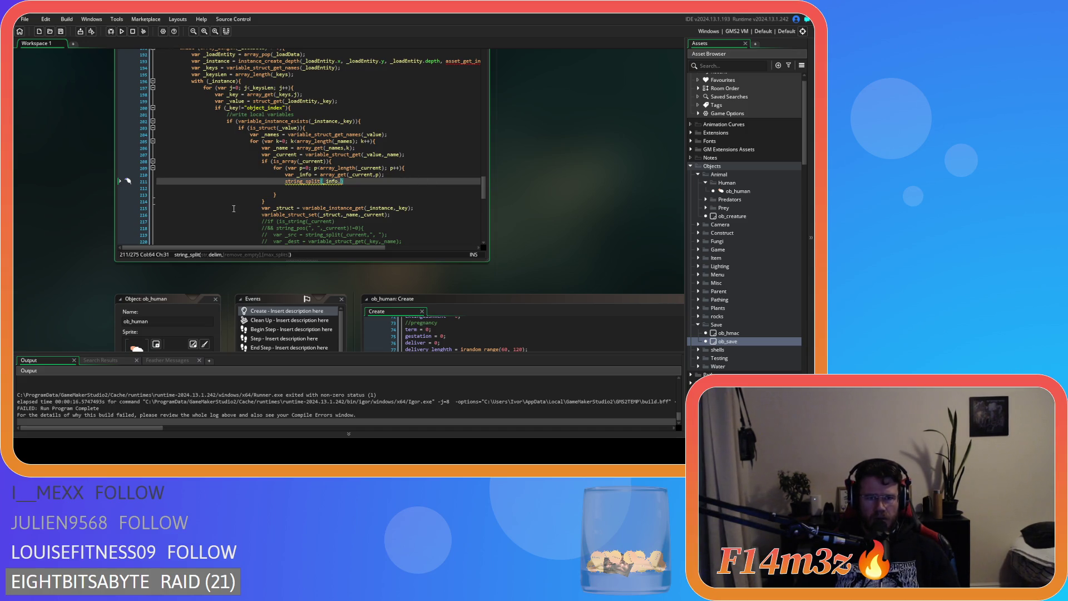
{"action": "type", "text": ", \")"}
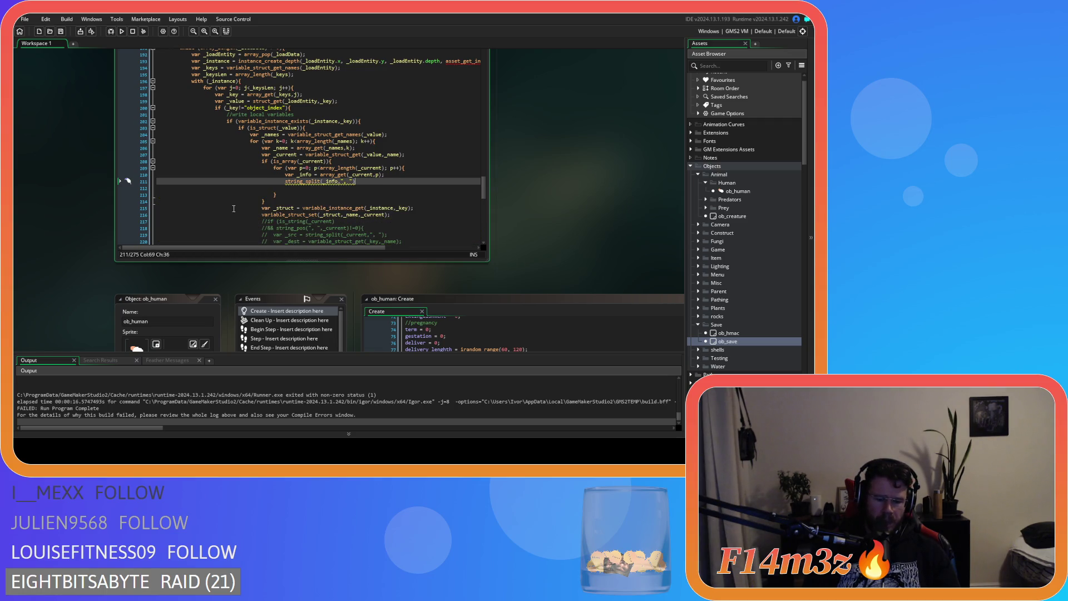
{"action": "type", "text": "l"}
{"action": "key", "text": "Escape"}
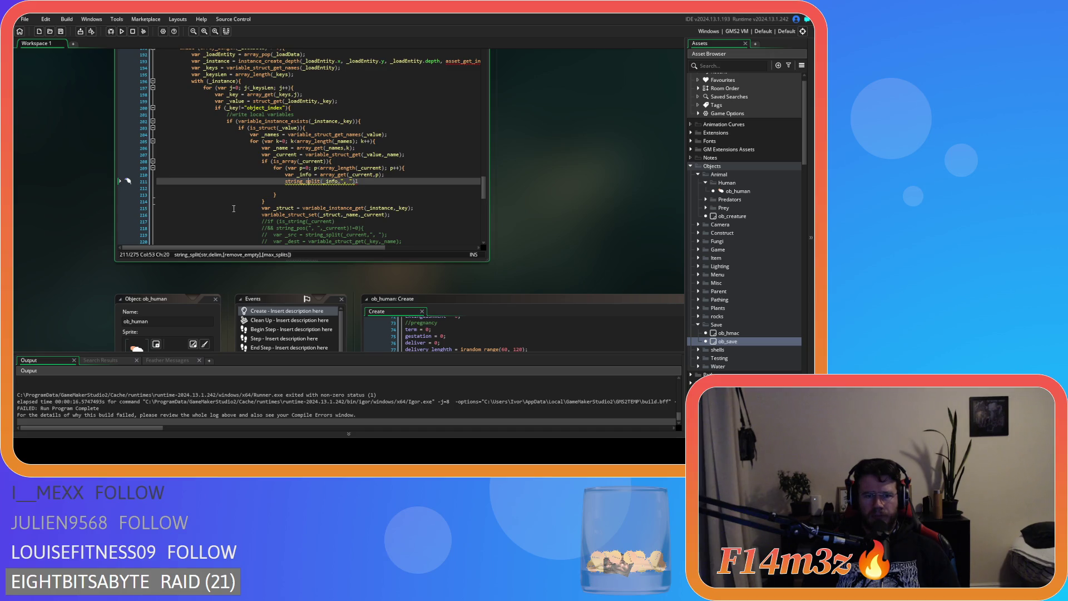
{"action": "key", "text": "ctrl+Left"}
{"action": "type", "text": "var "}
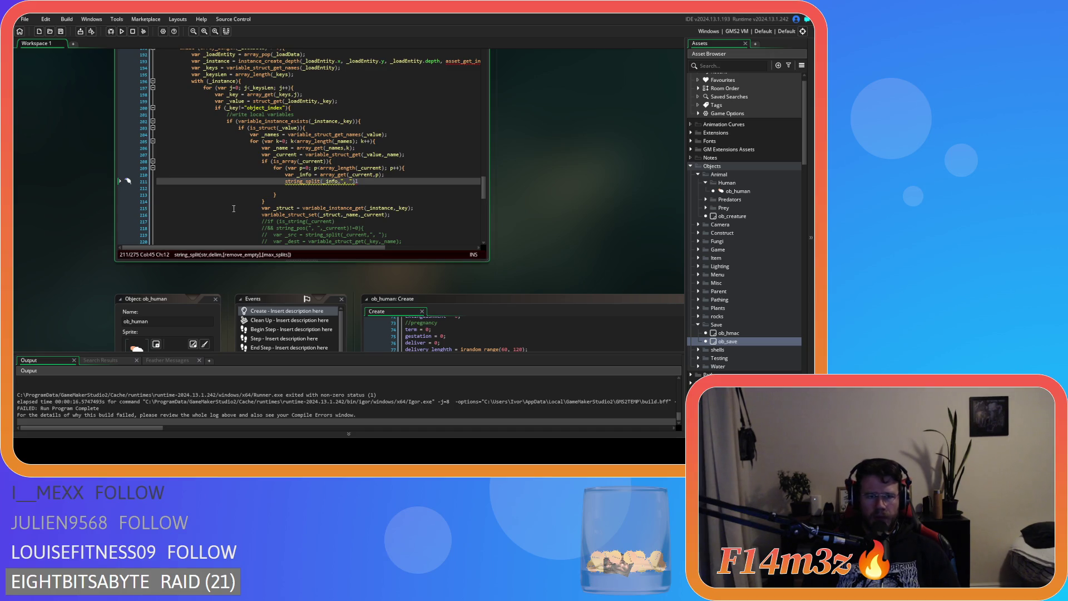
{"action": "type", "text": "_array ="}
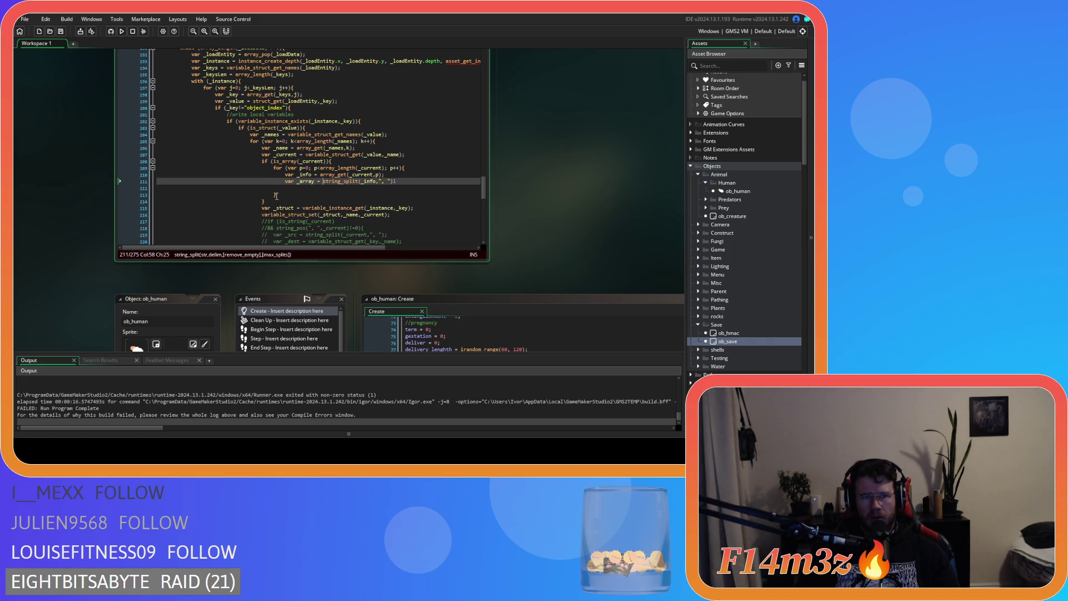
Retype the var keyword of the declaration on line 211.
{"action": "scroll", "coordinate": [276, 196], "scroll_direction": "up", "scroll_amount": 1}
{"action": "scroll", "coordinate": [301, 202], "scroll_direction": "down", "scroll_amount": 9}
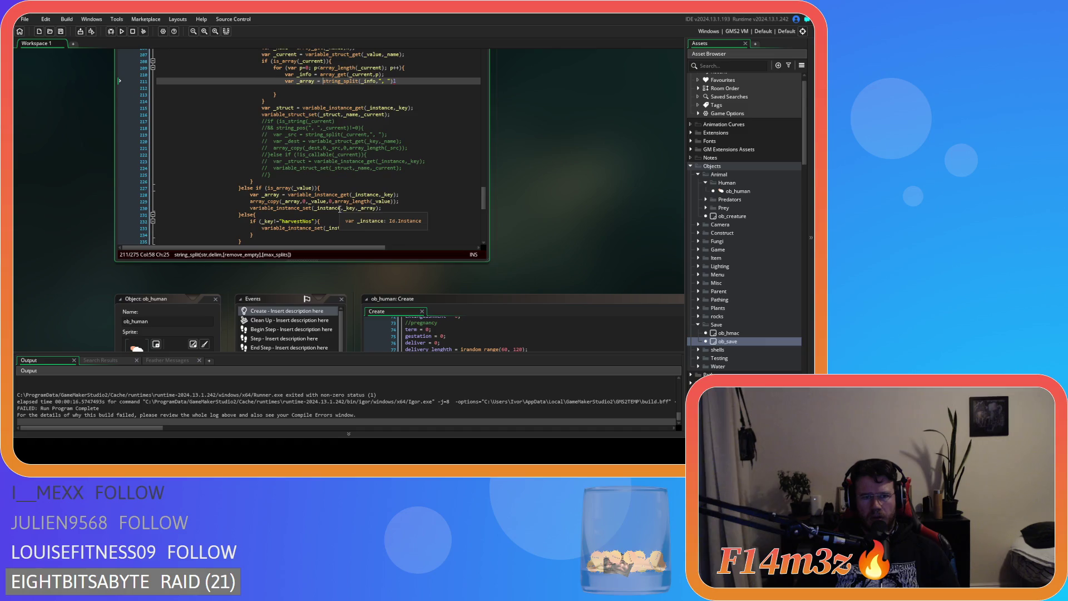
{"action": "scroll", "coordinate": [339, 209], "scroll_direction": "down", "scroll_amount": 4}
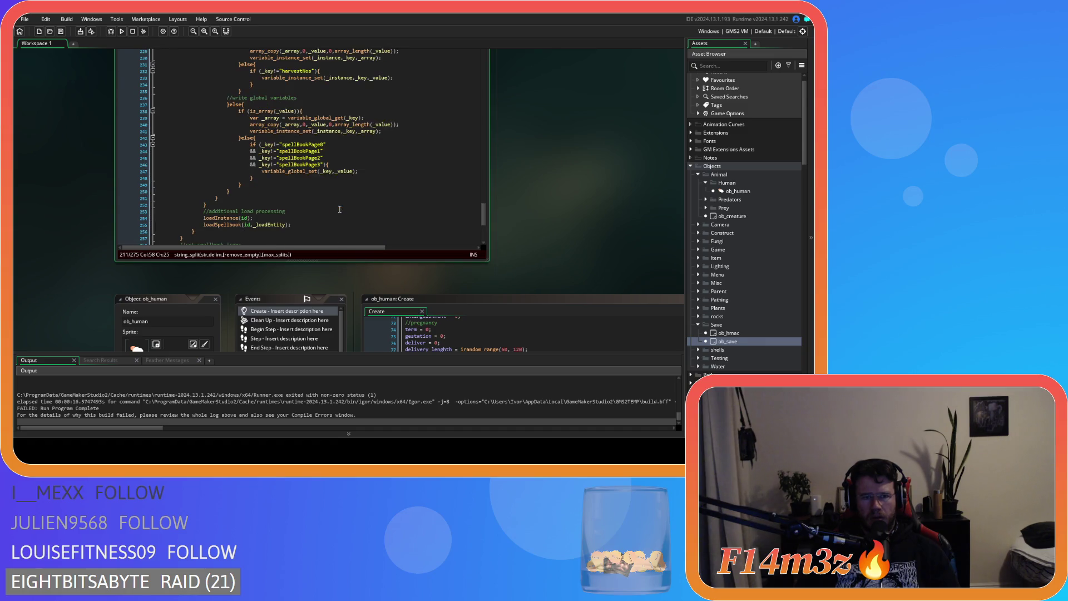
{"action": "scroll", "coordinate": [339, 209], "scroll_direction": "up", "scroll_amount": 10}
{"action": "left_click", "coordinate": [289, 149]}
{"action": "double_click", "coordinate": [289, 149]}
{"action": "key", "text": "BackSpace"}
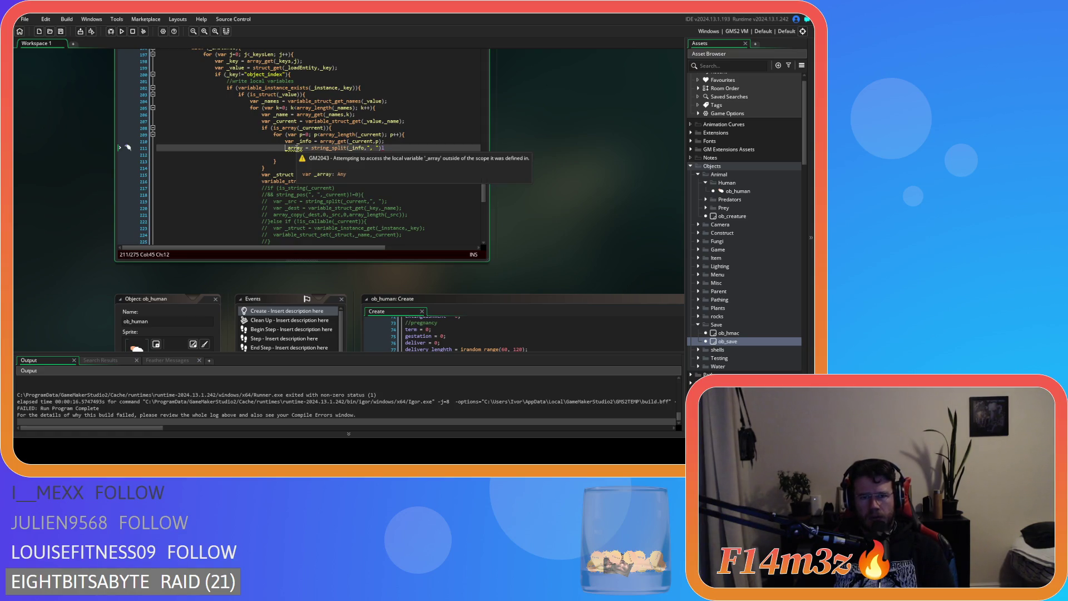
{"action": "type", "text": "var"}
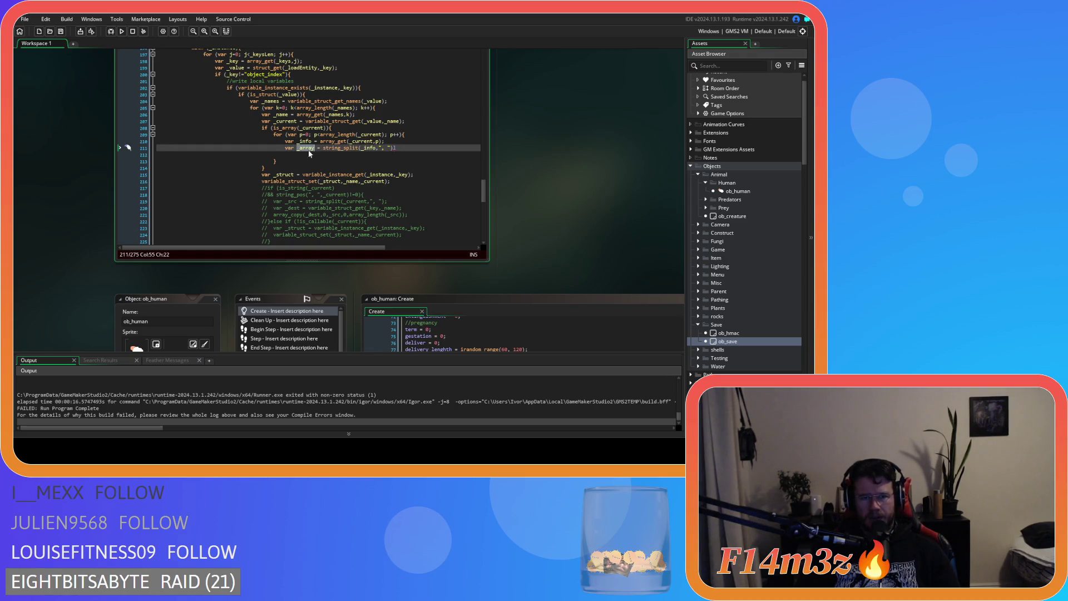
Trim the _array name on line 211 down to a single underscore.
{"action": "double_click", "coordinate": [306, 148]}
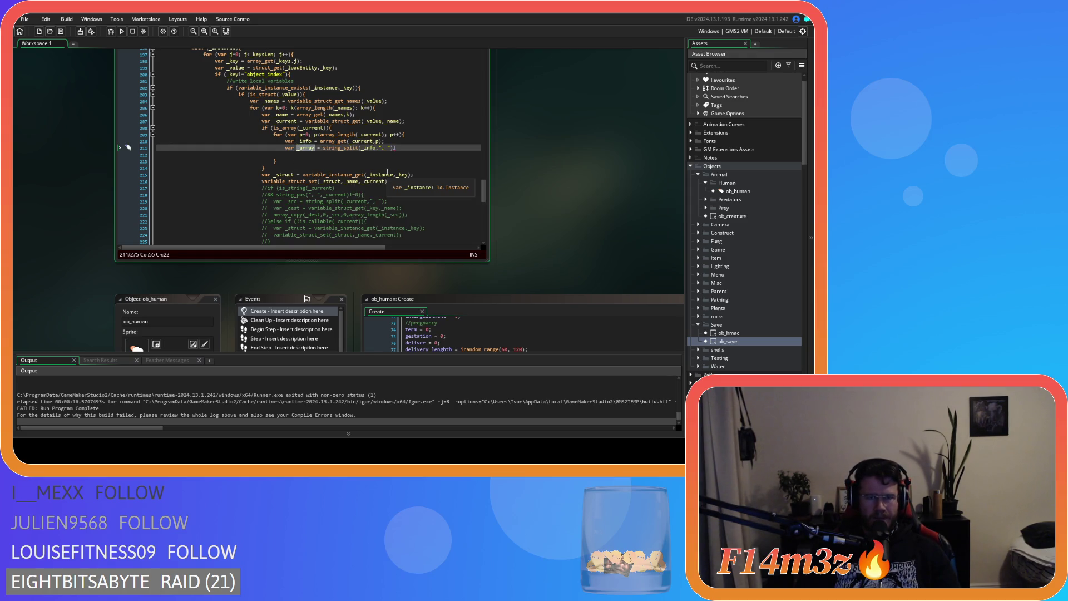
{"action": "key", "text": "Right"}
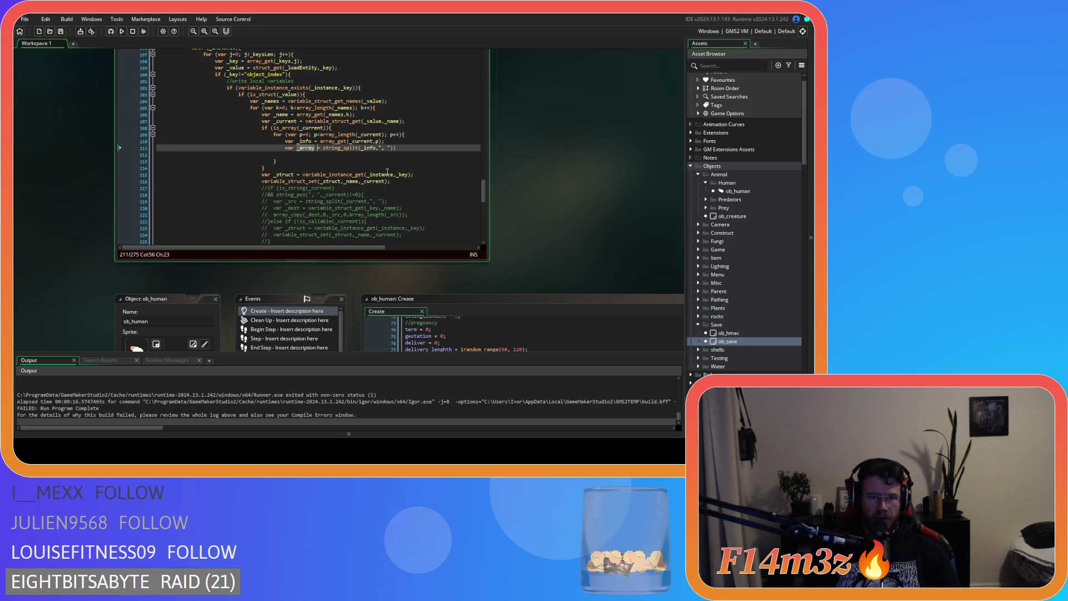
{"action": "key", "text": "Left"}
{"action": "key", "text": "ctrl+BackSpace"}
{"action": "type", "text": "_"}
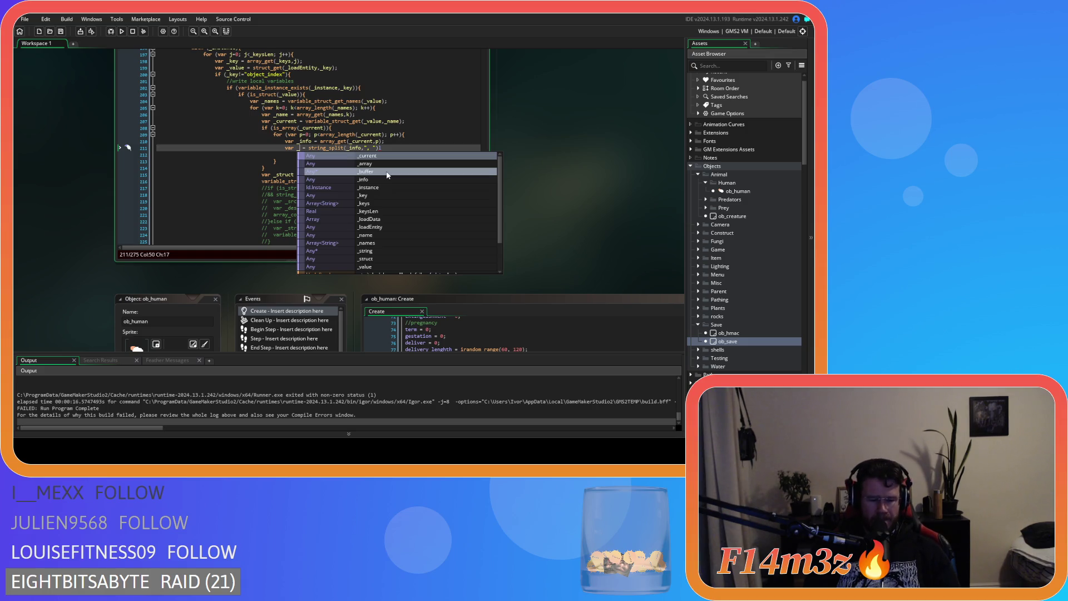
Try naming the variable _items, then erase it back to an underscore.
{"action": "type", "text": "items"}
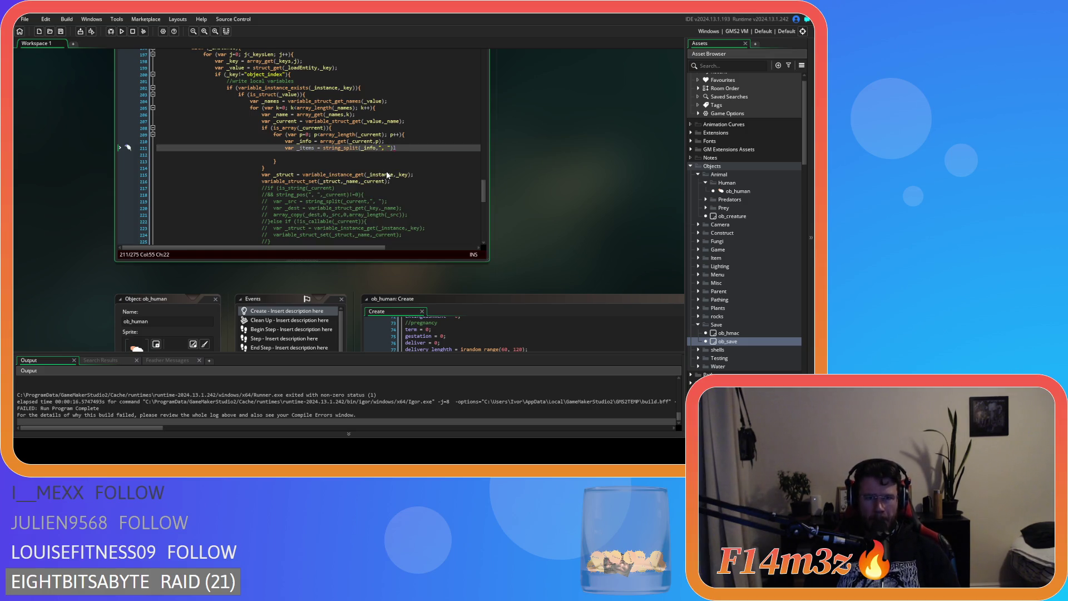
{"action": "key", "text": "BackSpace"}
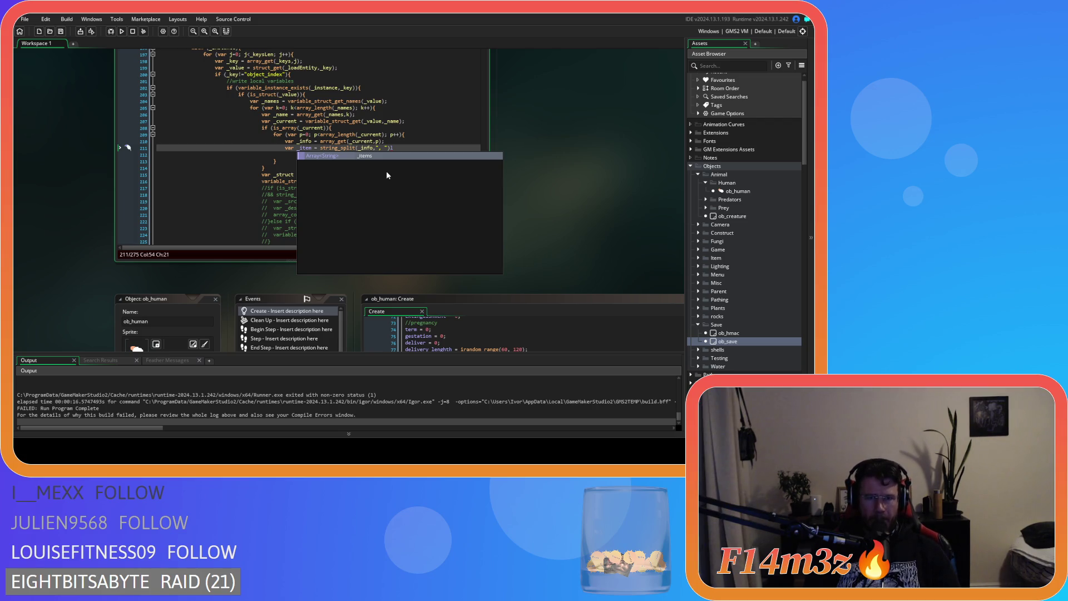
{"action": "key", "text": "BackSpace"}
{"action": "key", "text": "BackSpace"}
{"action": "key", "text": "BackSpace"}
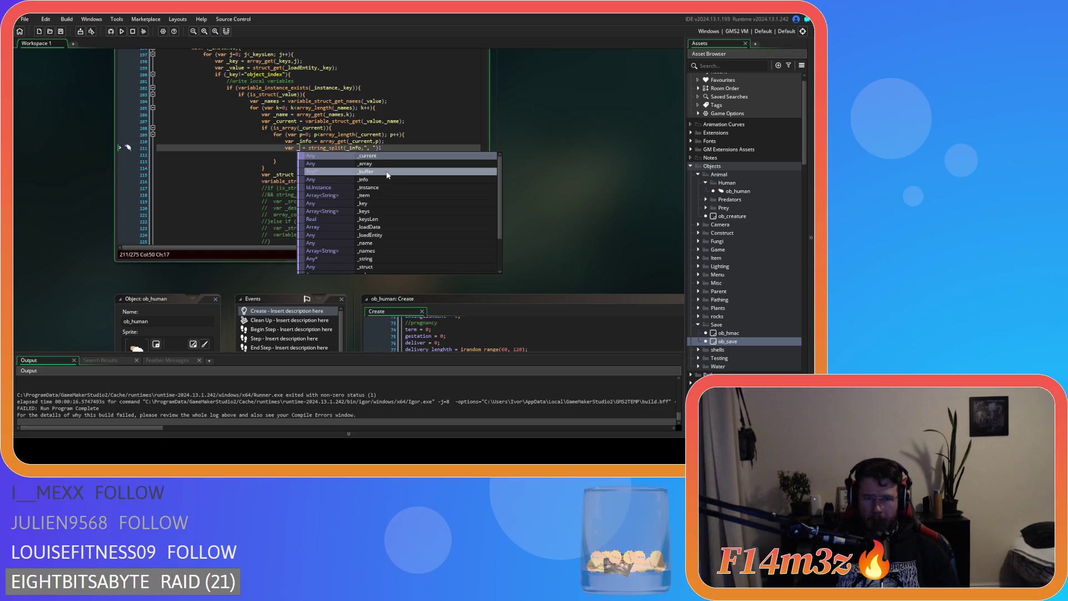
End the string_split statement on line 211 with a semicolon.
{"action": "left_click", "coordinate": [399, 141]}
{"action": "mouse_move", "coordinate": [317, 145]}
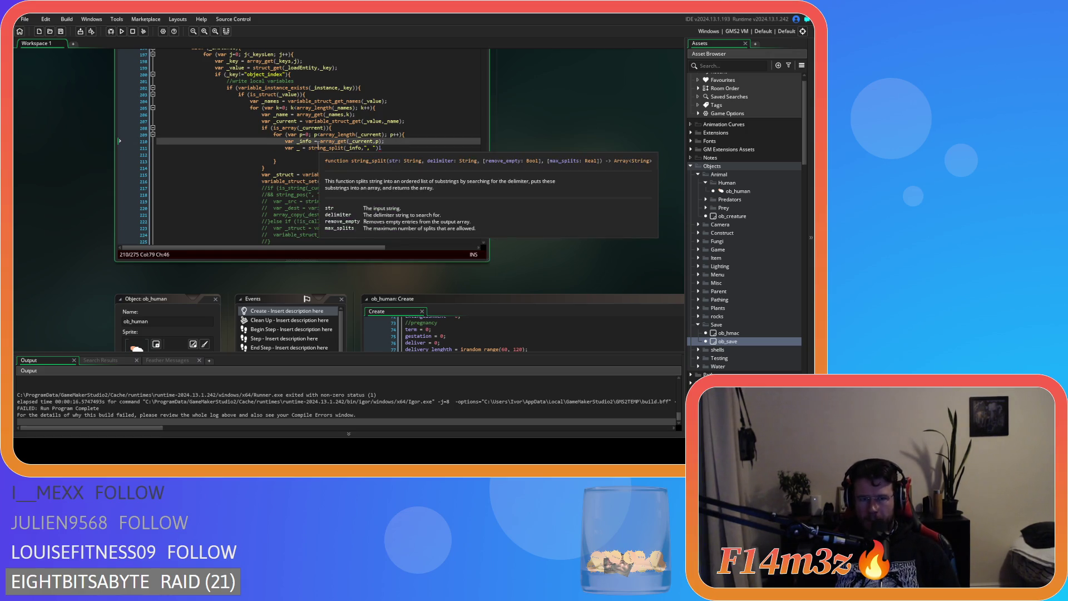
{"action": "key", "text": "Down"}
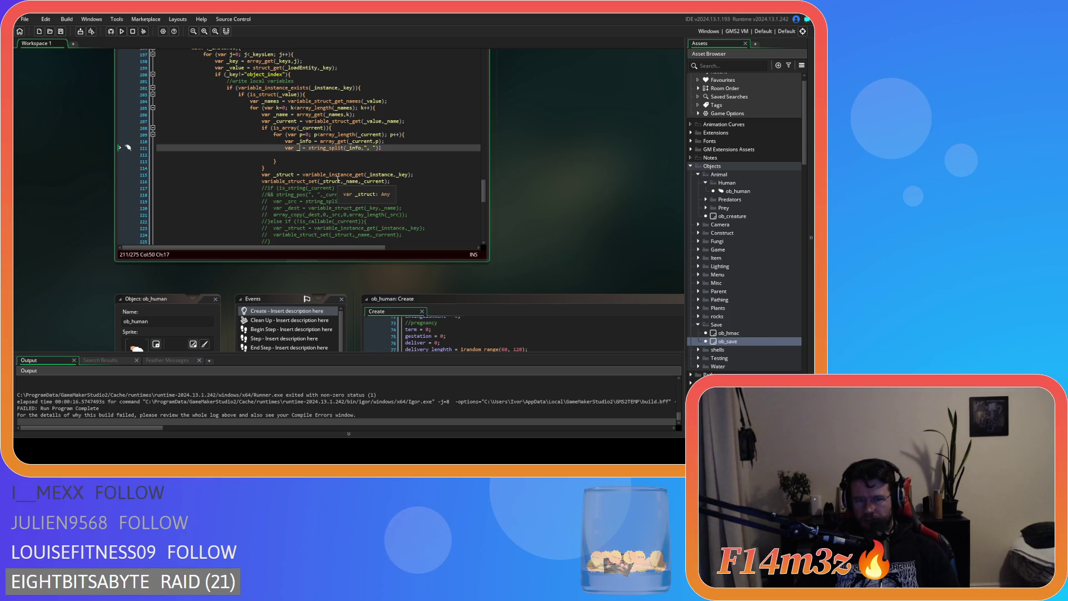
{"action": "left_click", "coordinate": [386, 149]}
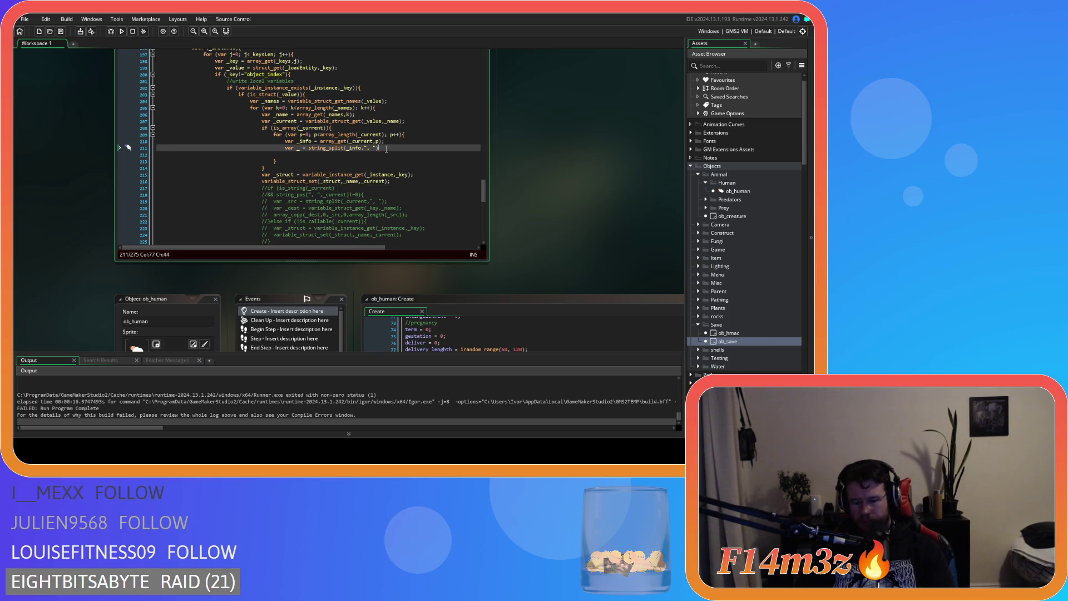
{"action": "type", "text": ";"}
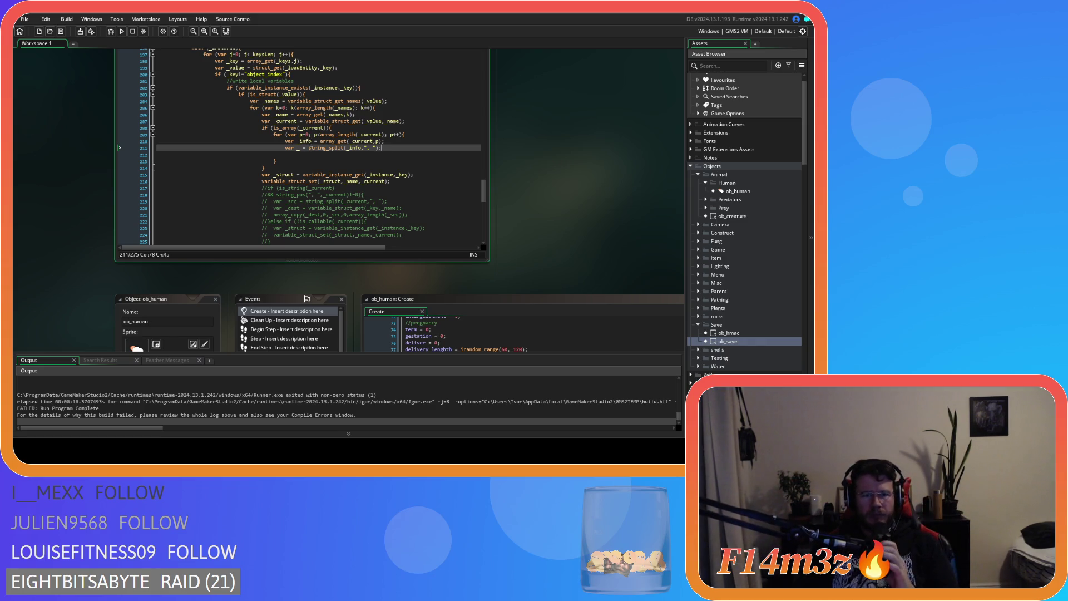
{"action": "left_click", "coordinate": [303, 148]}
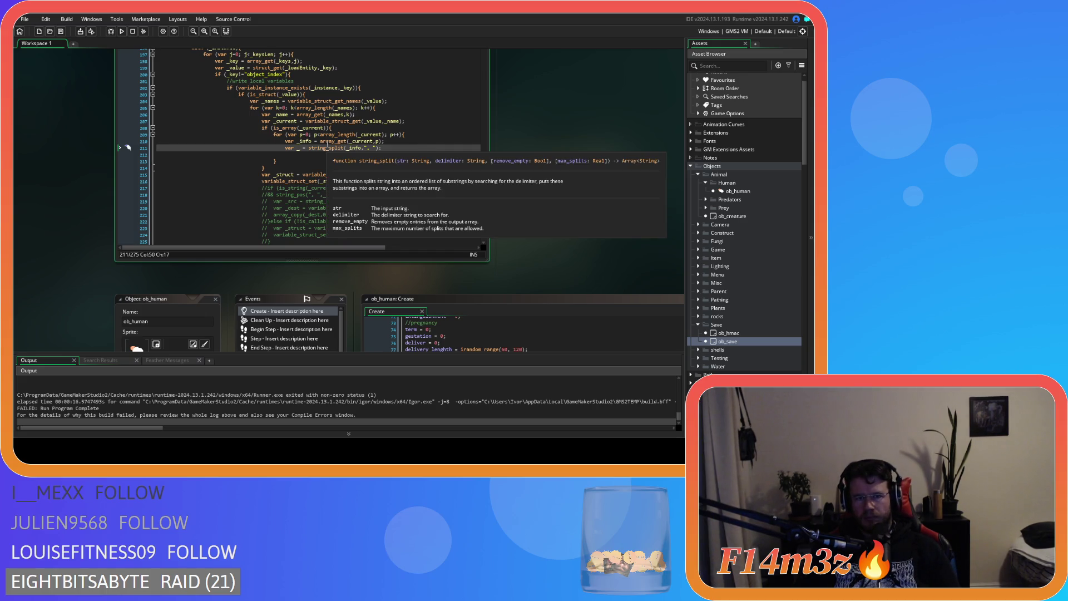
{"action": "left_click", "coordinate": [307, 143]}
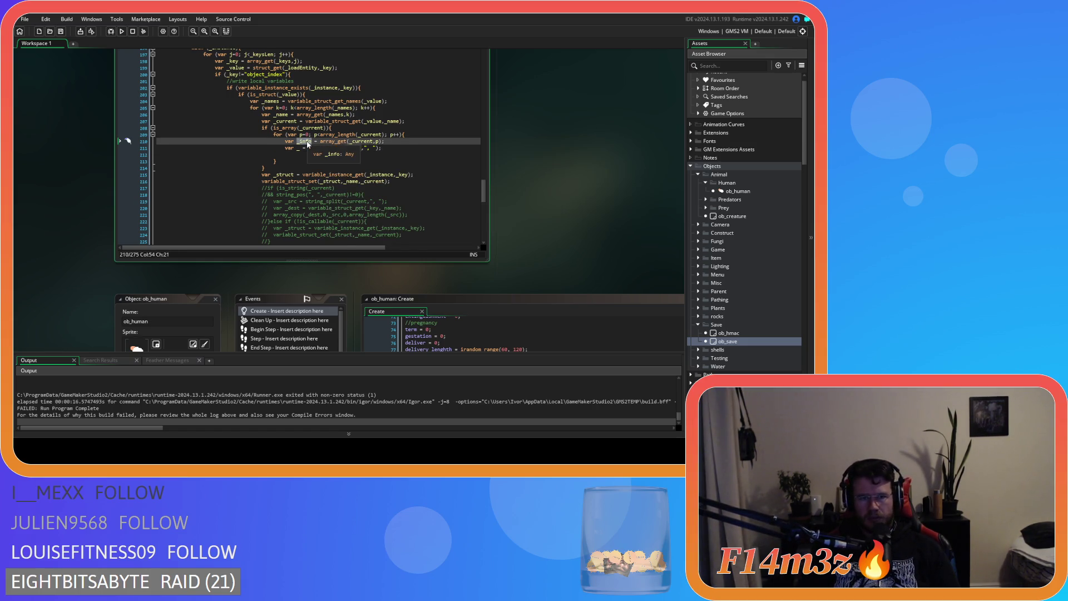
Rename the line 210 variable from _info to _current2.
{"action": "key", "text": "Left"}
{"action": "key", "text": "Left"}
{"action": "key", "text": "Left"}
{"action": "key", "text": "Delete"}
{"action": "key", "text": "Delete"}
{"action": "key", "text": "Delete"}
{"action": "type", "text": "current2"}
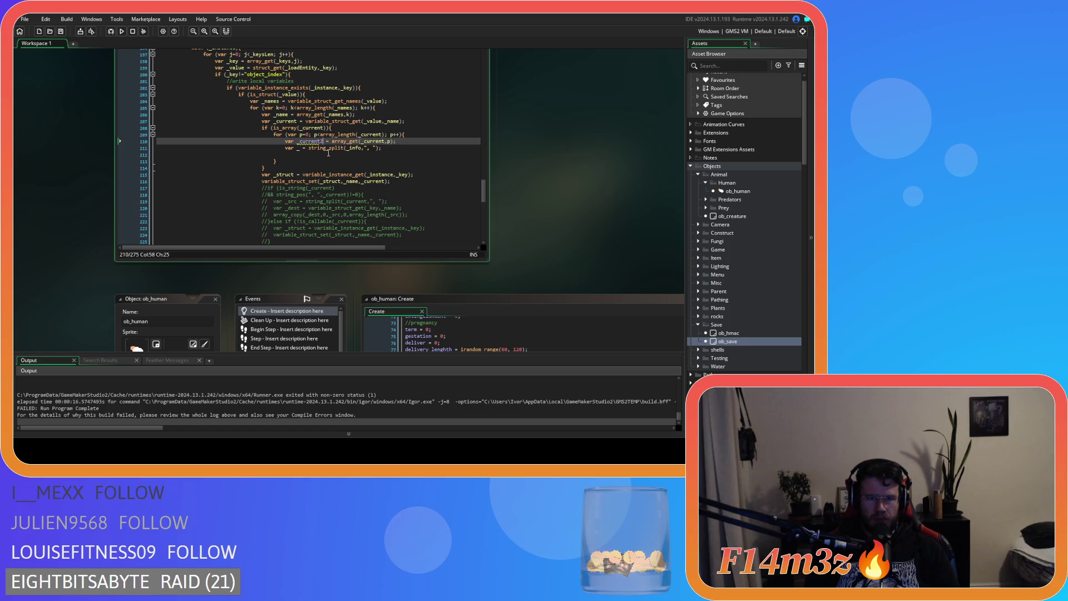
Name line 211's variable _info and change the string_split argument to _current2.
{"action": "left_click", "coordinate": [299, 148]}
{"action": "type", "text": "info"}
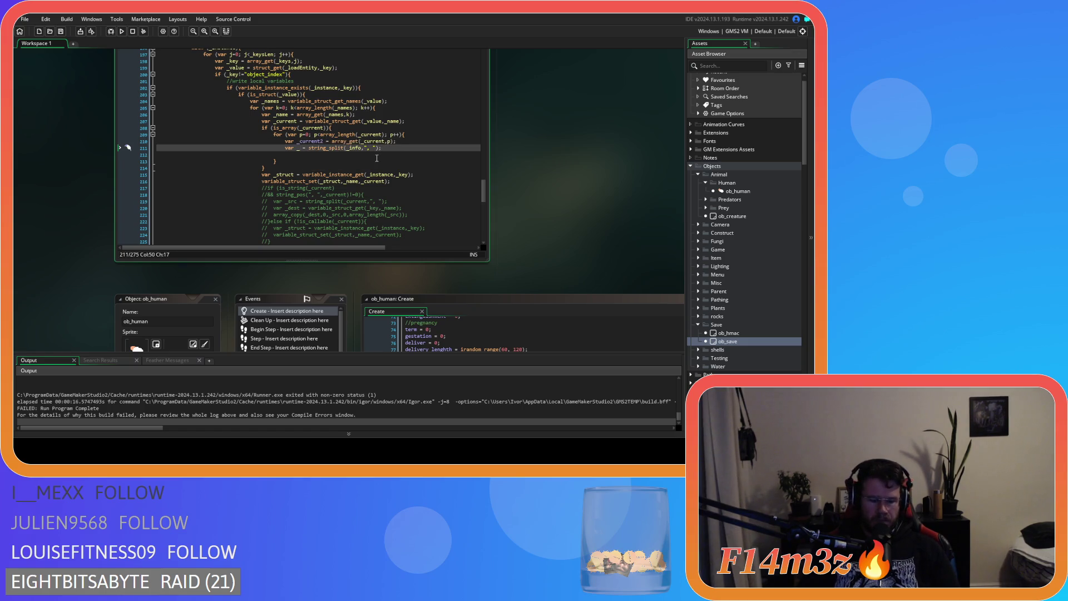
{"action": "left_click", "coordinate": [399, 148]}
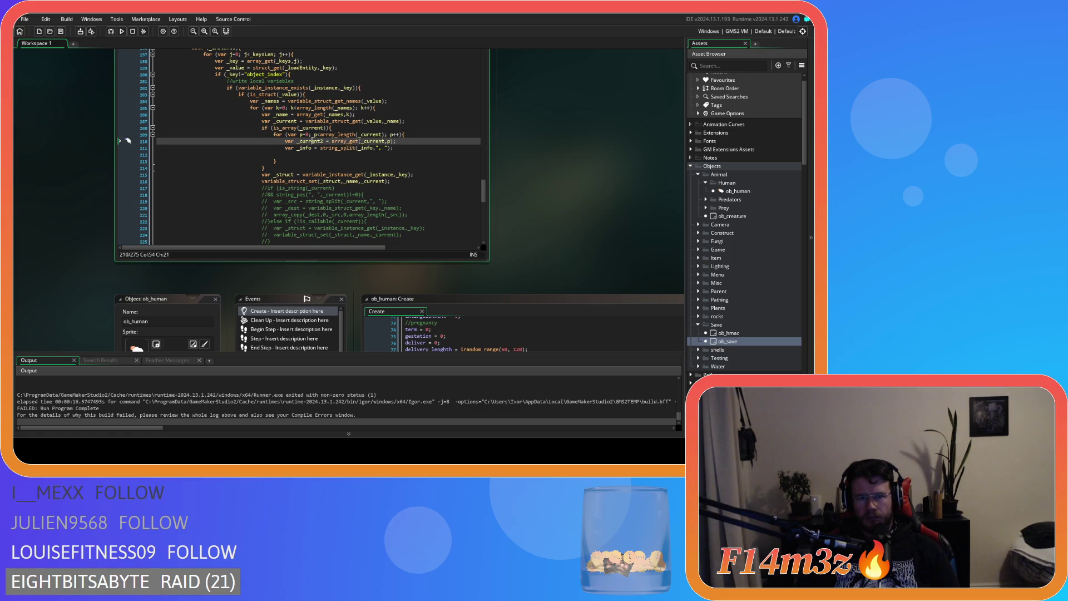
{"action": "double_click", "coordinate": [368, 149]}
{"action": "type", "text": "_current2"}
{"action": "key", "text": "End"}
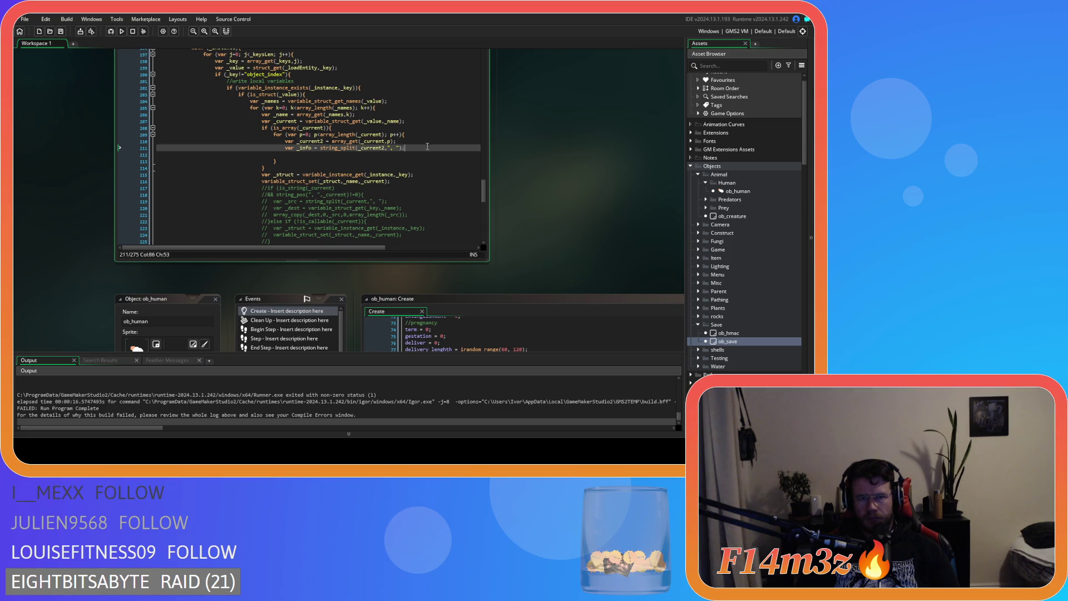
{"action": "left_click", "coordinate": [352, 154]}
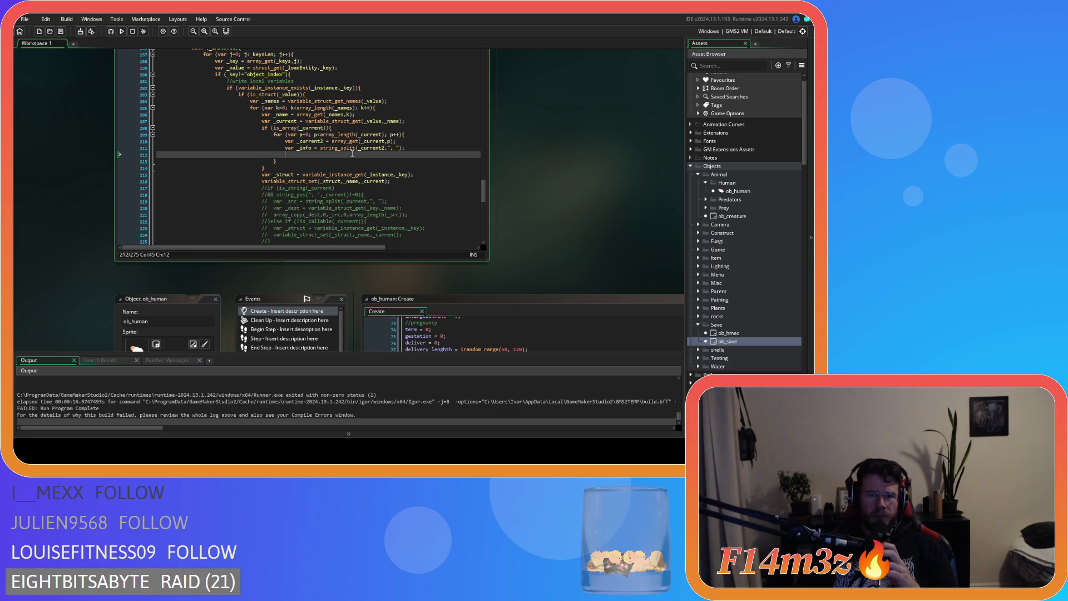
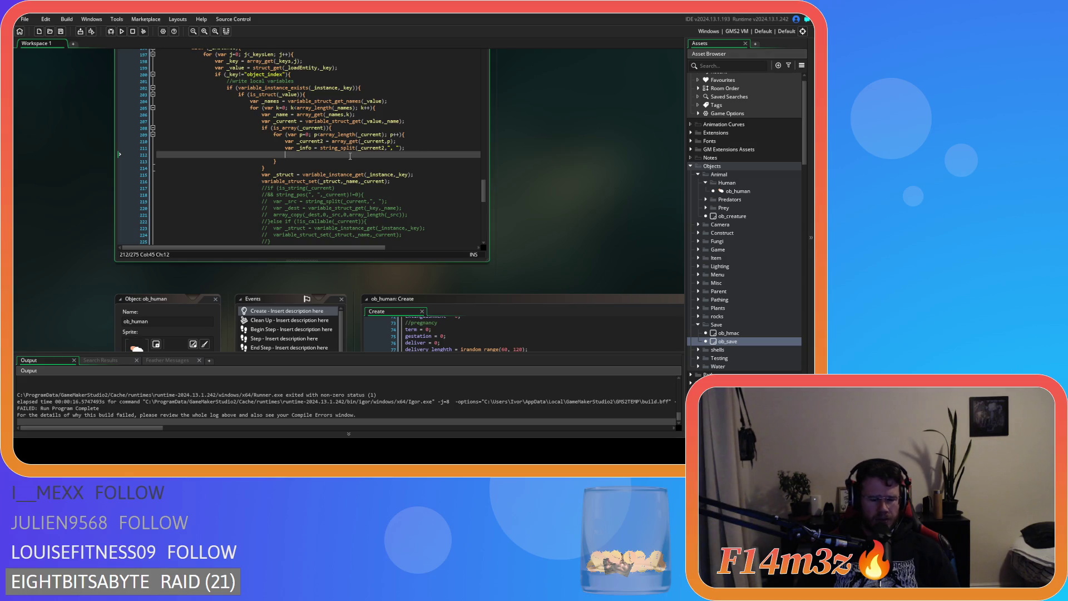
Begin line 212 of sc_loadCode with 'new' and glance back over the earlier load code.
{"action": "type", "text": "new"}
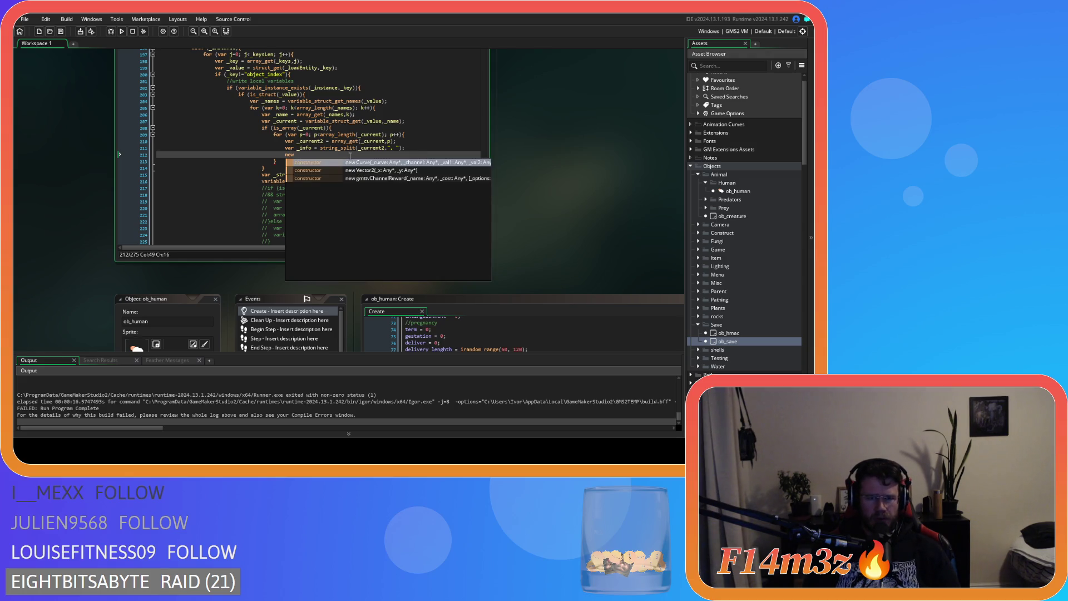
{"action": "scroll", "coordinate": [586, 153], "scroll_direction": "up", "scroll_amount": 2}
{"action": "left_click", "coordinate": [309, 155]}
{"action": "left_click", "coordinate": [306, 180]}
{"action": "left_click_drag", "start_coordinate": [484, 223], "coordinate": [486, 191]}
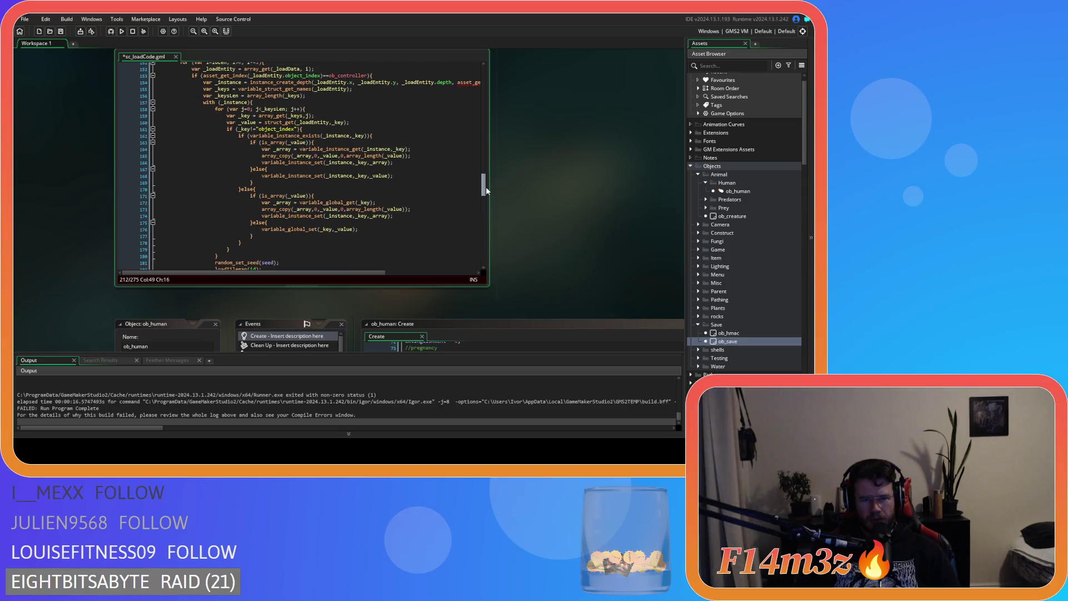
{"action": "scroll", "coordinate": [408, 177], "scroll_direction": "down", "scroll_amount": 14}
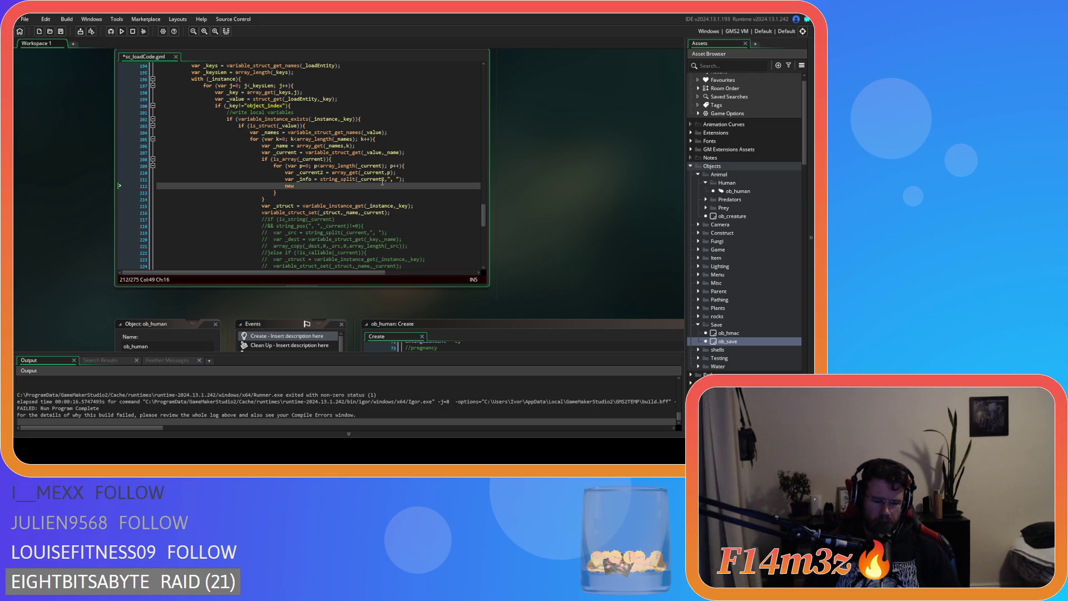
Autocomplete 'new item(' and enter the _info variable as its first argument.
{"action": "type", "text": "ite"}
{"action": "key", "text": "BackSpace"}
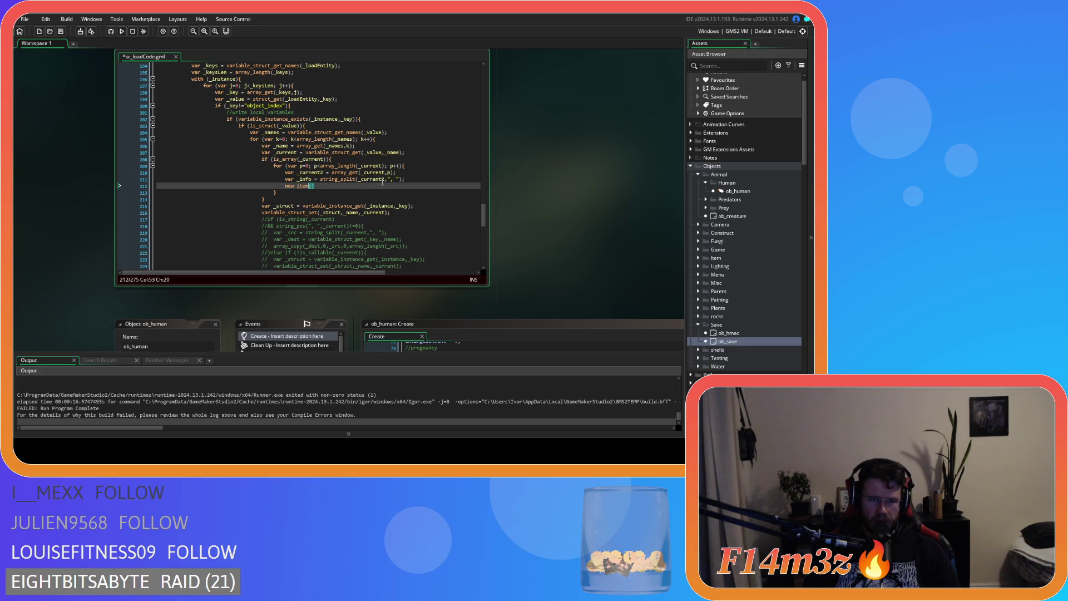
{"action": "key", "text": "Right"}
{"action": "key", "text": "Right"}
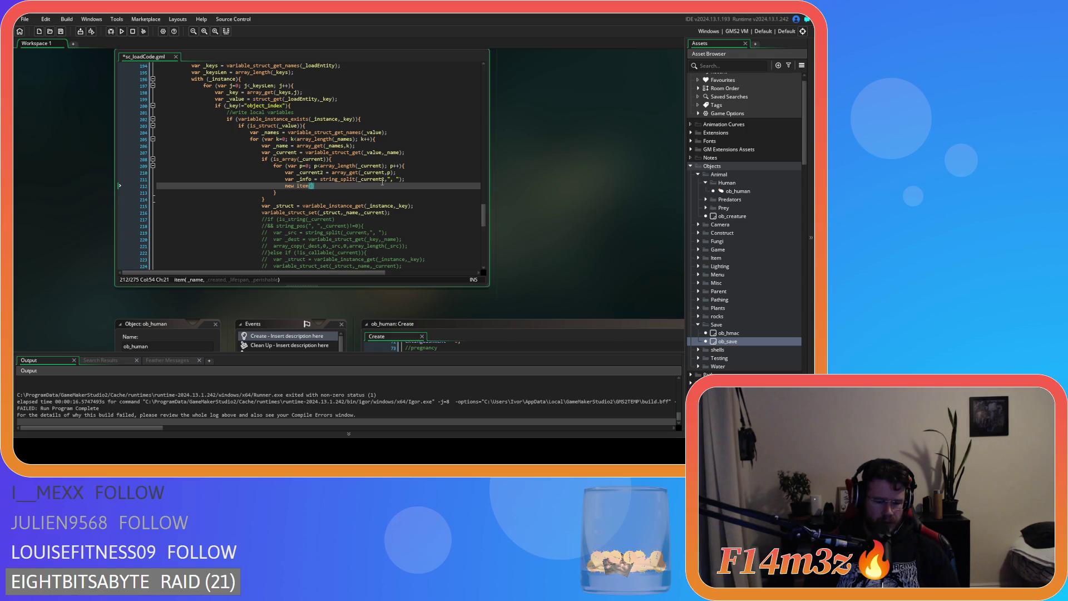
{"action": "type", "text": "_info"}
{"action": "key", "text": "BackSpace"}
{"action": "key", "text": "BackSpace"}
{"action": "key", "text": "BackSpace"}
{"action": "type", "text": "i"}
{"action": "key", "text": "Return"}
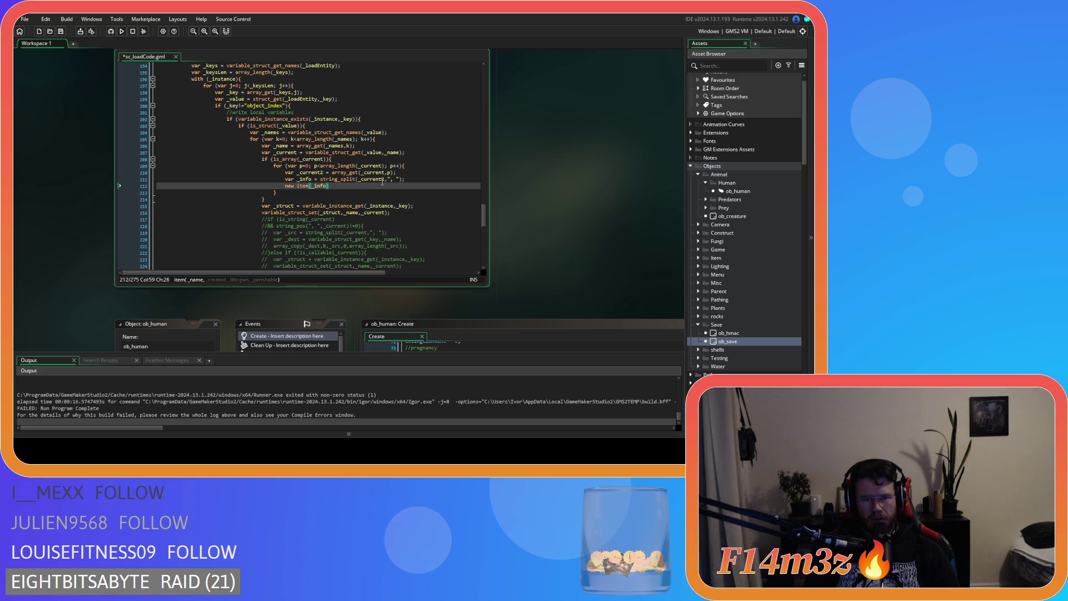
Fill in the _info[0] to _info[3] arguments, save the script, and end the line with a semicolon.
{"action": "type", "text": "["}
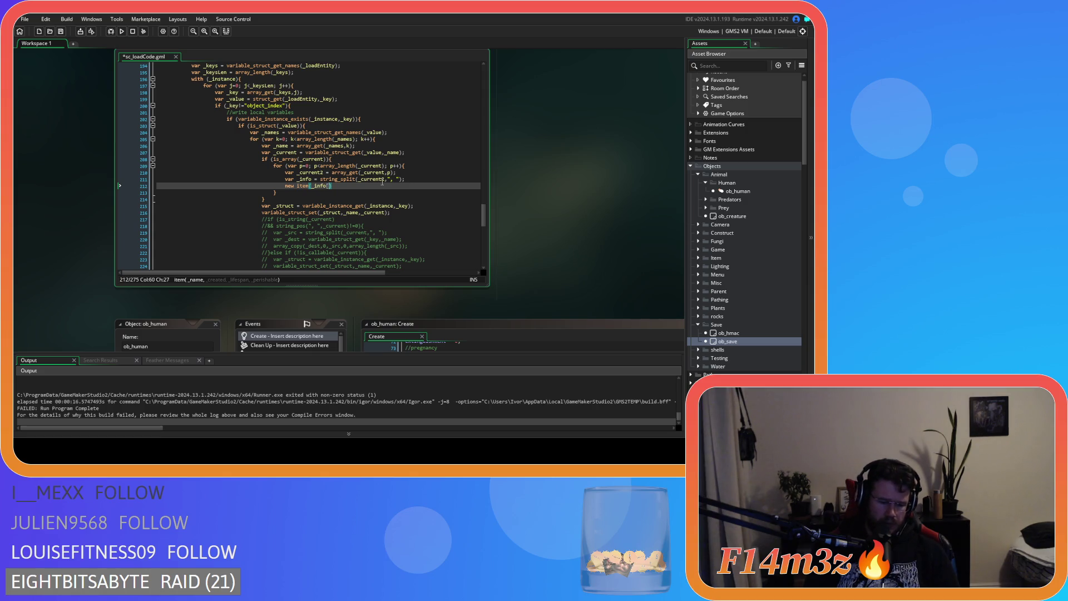
{"action": "type", "text": "0]"}
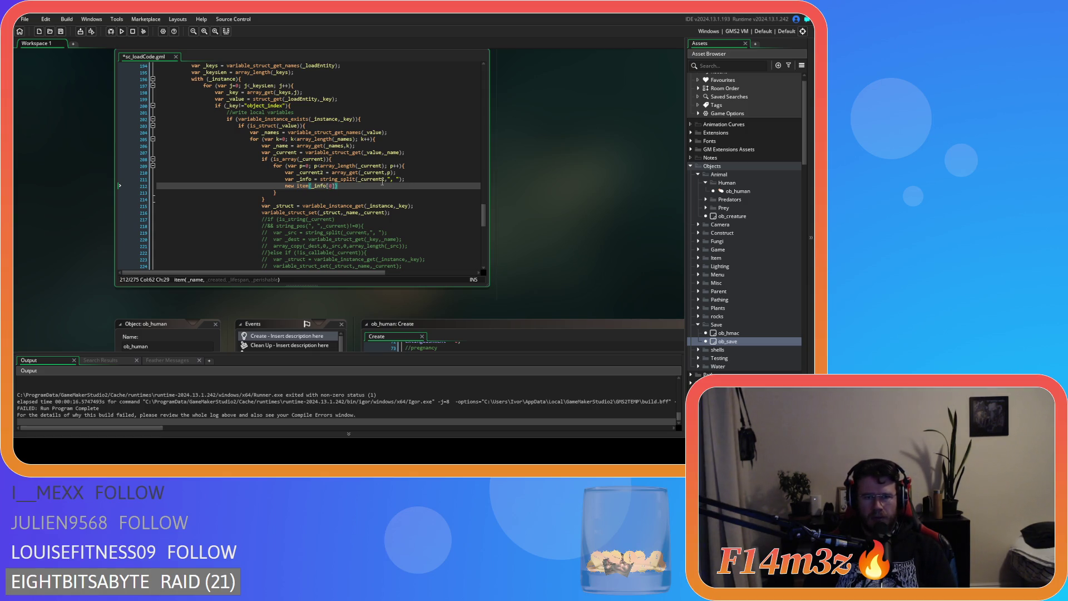
{"action": "type", "text": ","}
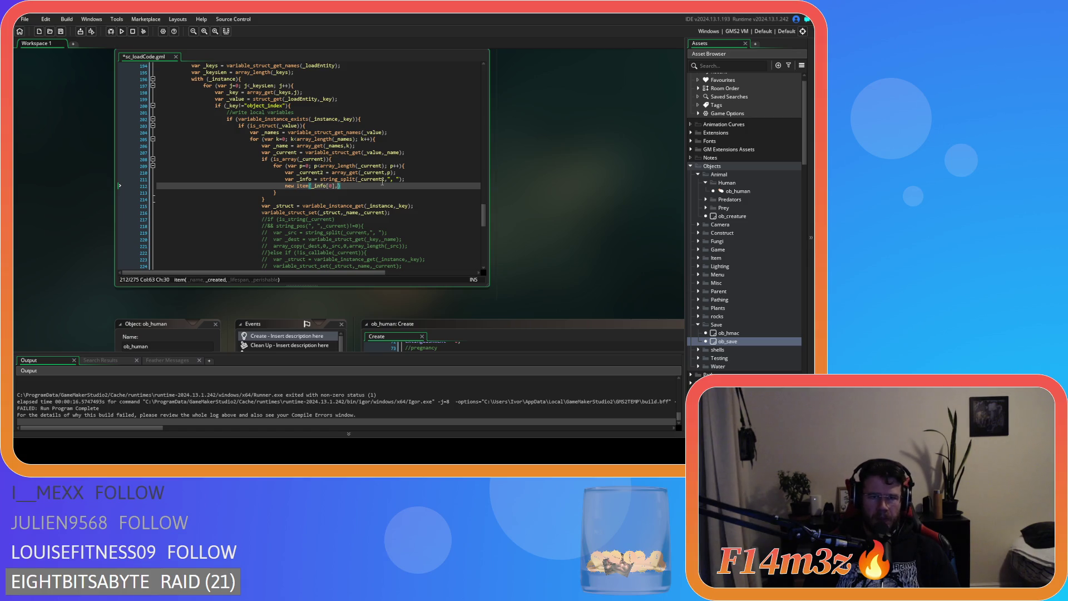
{"action": "key", "text": "shift+Left"}
{"action": "key", "text": "shift+Left"}
{"action": "key", "text": "shift+Left"}
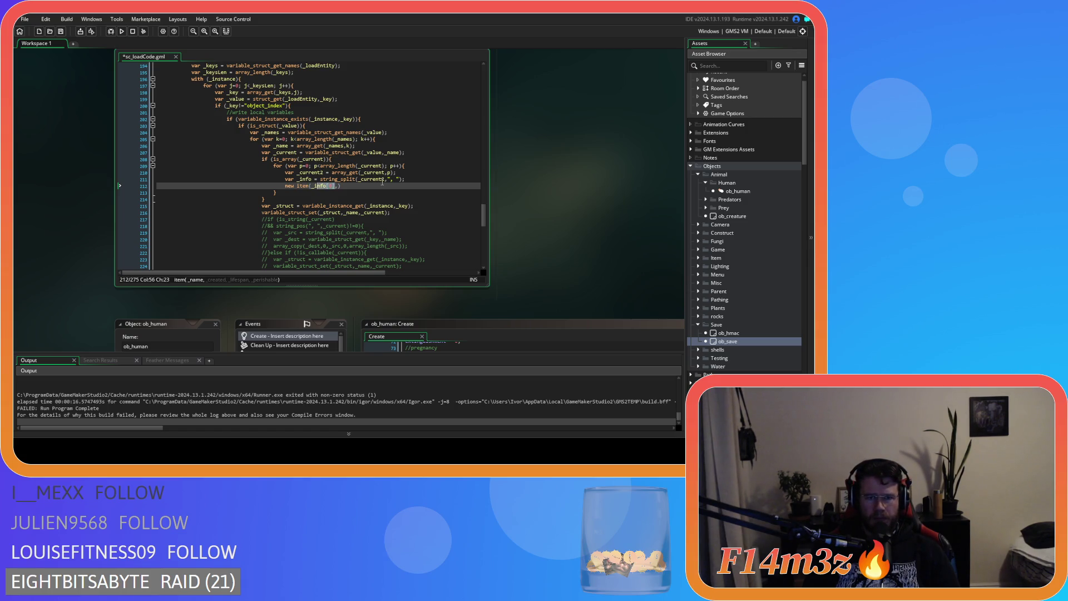
{"action": "key", "text": "Right"}
{"action": "key", "text": "Right"}
{"action": "key", "text": "Right"}
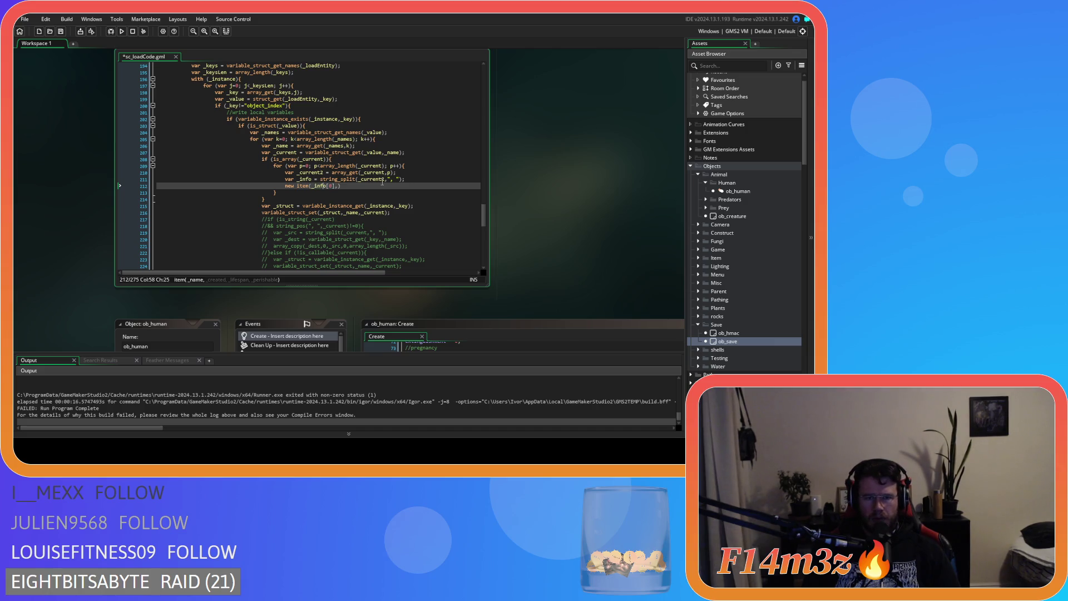
{"action": "key", "text": "Right"}
{"action": "key", "text": "Right"}
{"action": "type", "text": "_info[1]"}
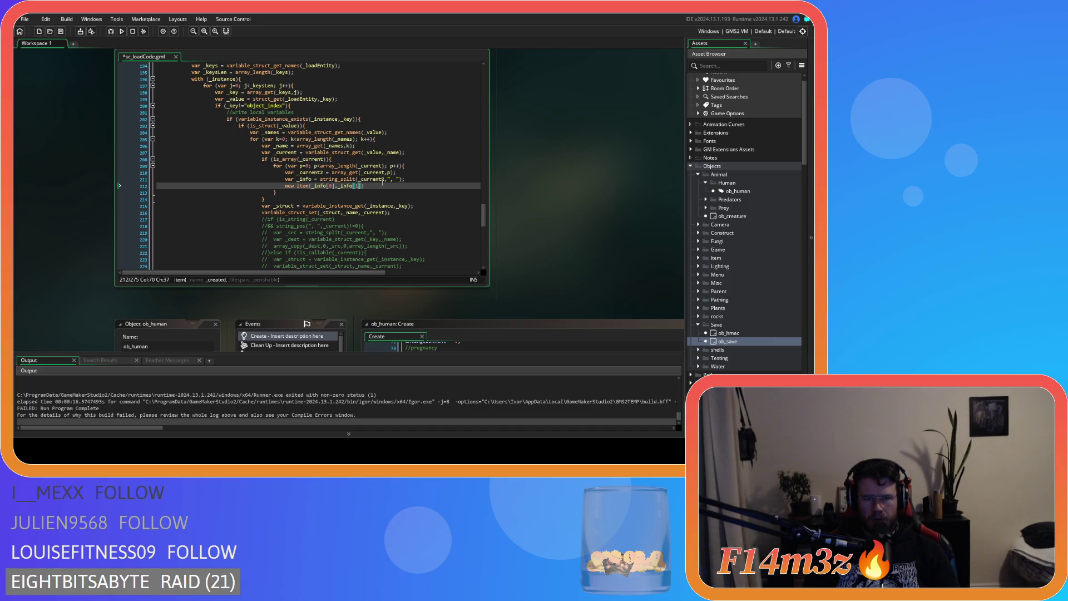
{"action": "type", "text": ",_info[2"}
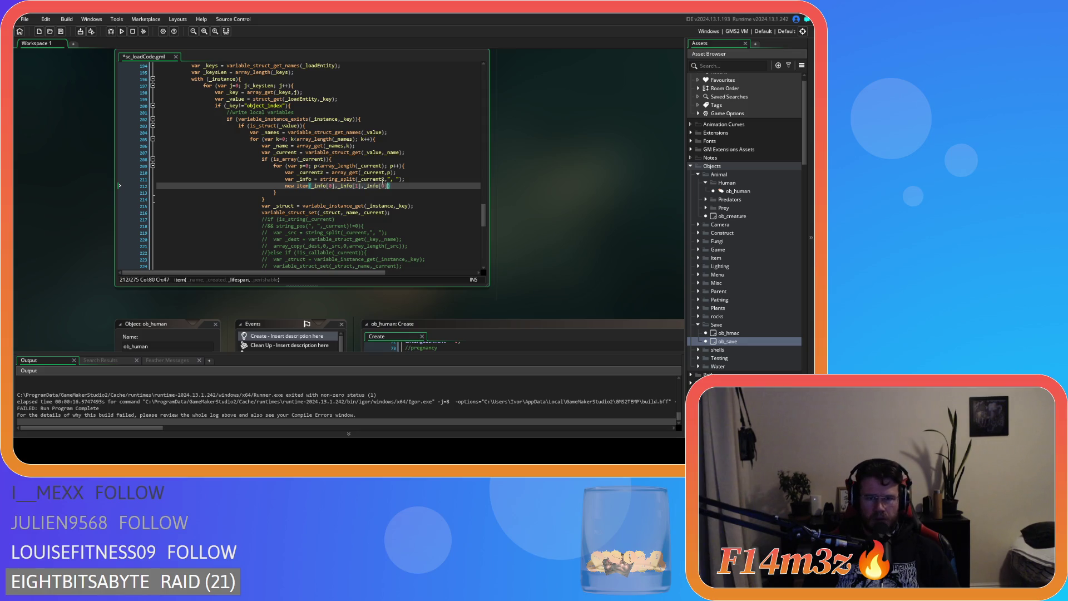
{"action": "type", "text": "]"}
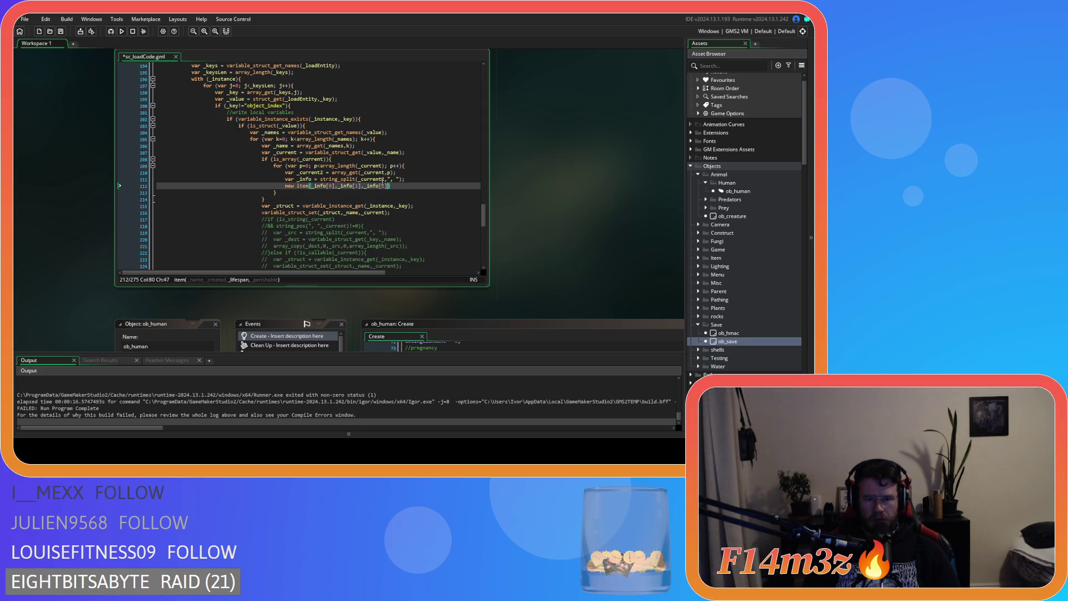
{"action": "key", "text": "Left"}
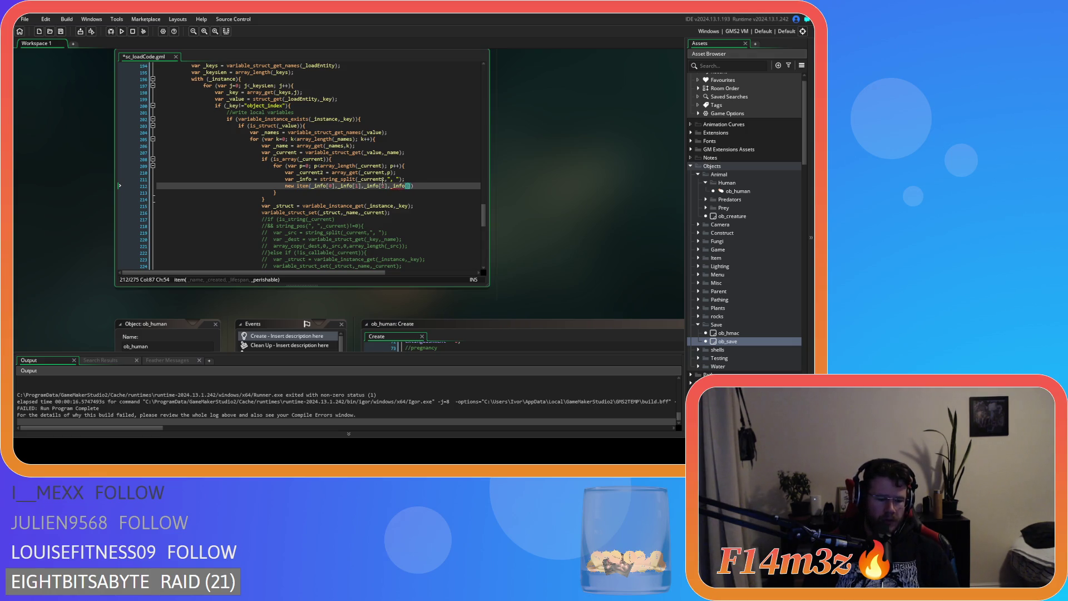
{"action": "key", "text": "Right"}
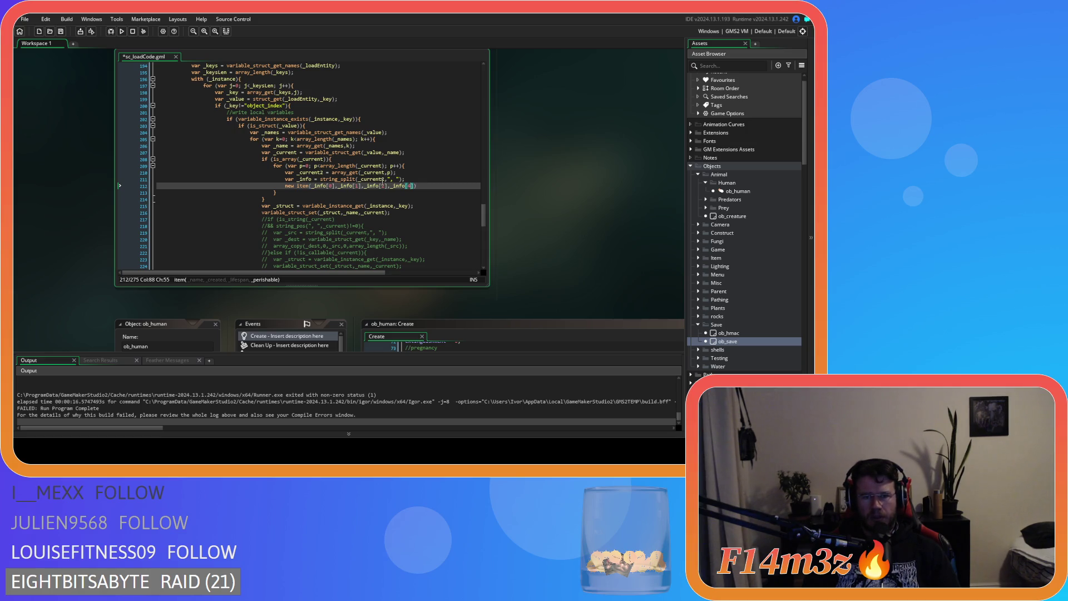
{"action": "key", "text": "End"}
{"action": "key", "text": "ctrl+s"}
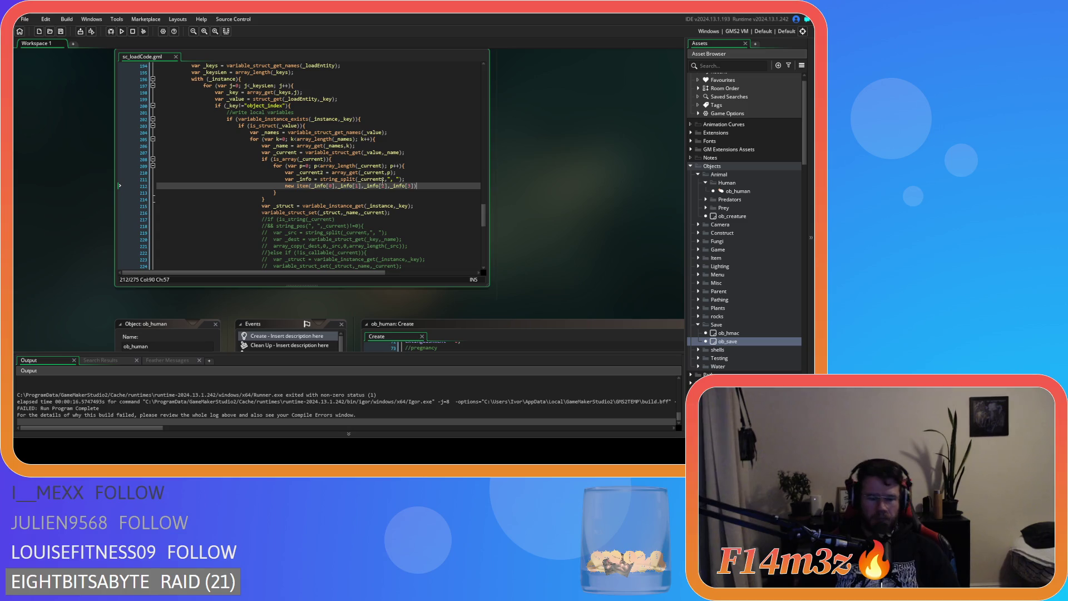
{"action": "type", "text": ";"}
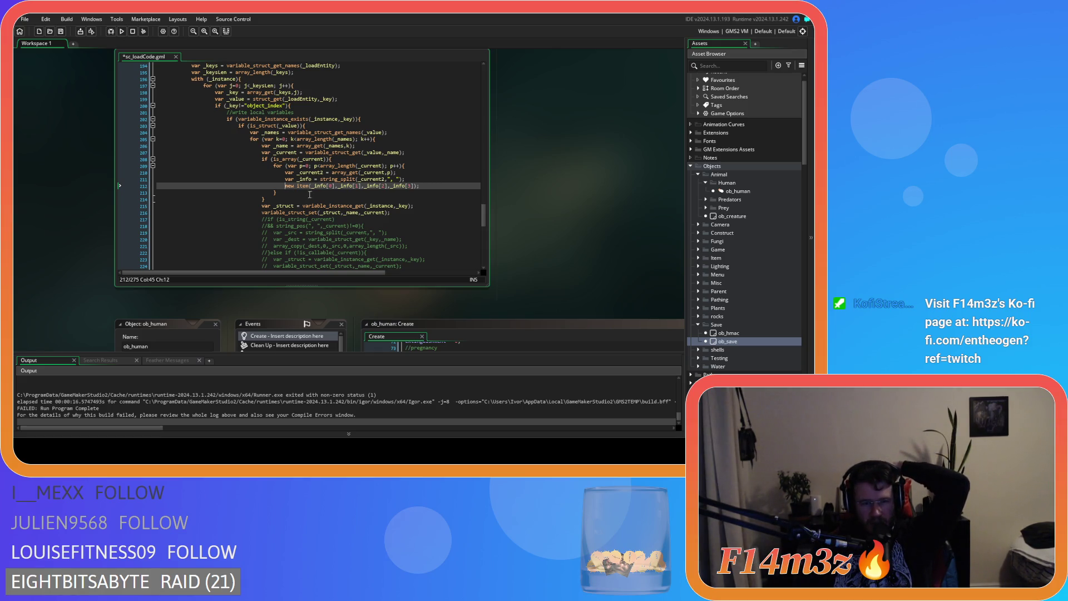
Remove the stray array_pus text and start an array_ function name on a new line 213.
{"action": "key", "text": "Home"}
{"action": "type", "text": "array"}
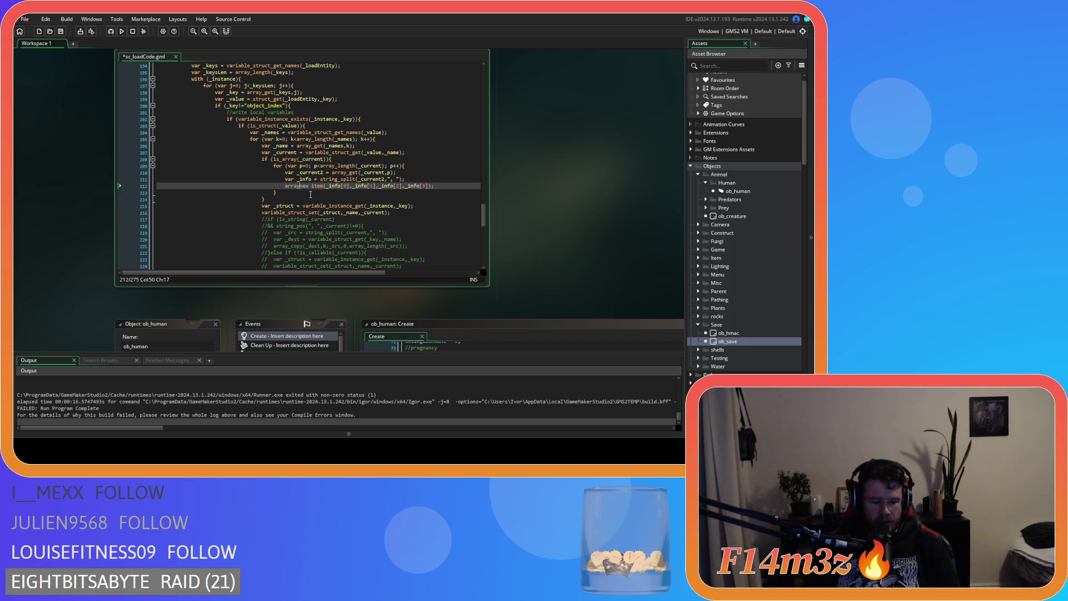
{"action": "type", "text": "_pus"}
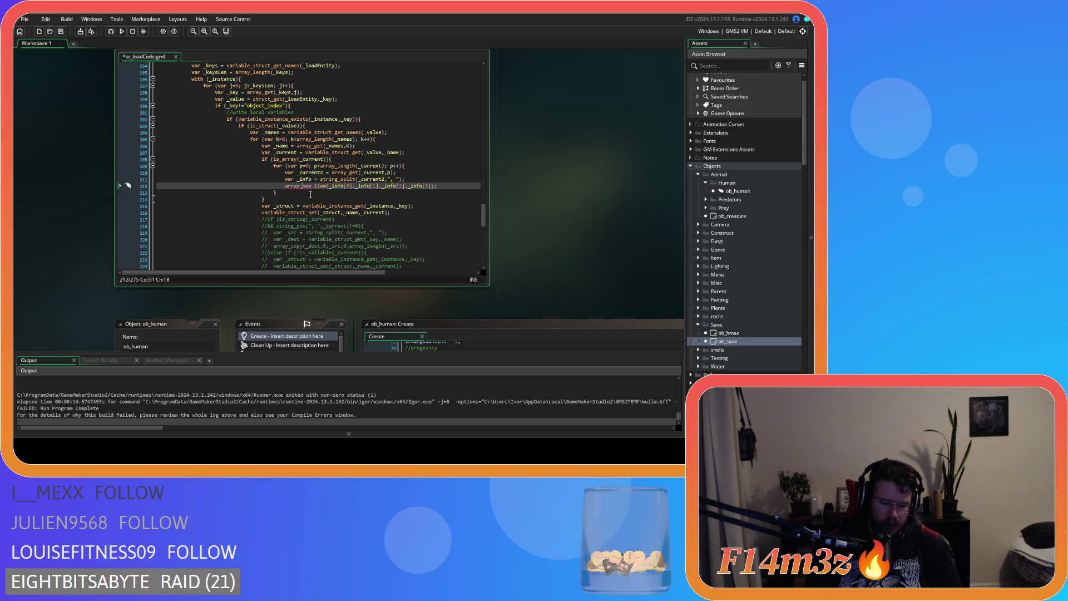
{"action": "key", "text": "BackSpace"}
{"action": "key", "text": "BackSpace"}
{"action": "key", "text": "BackSpace"}
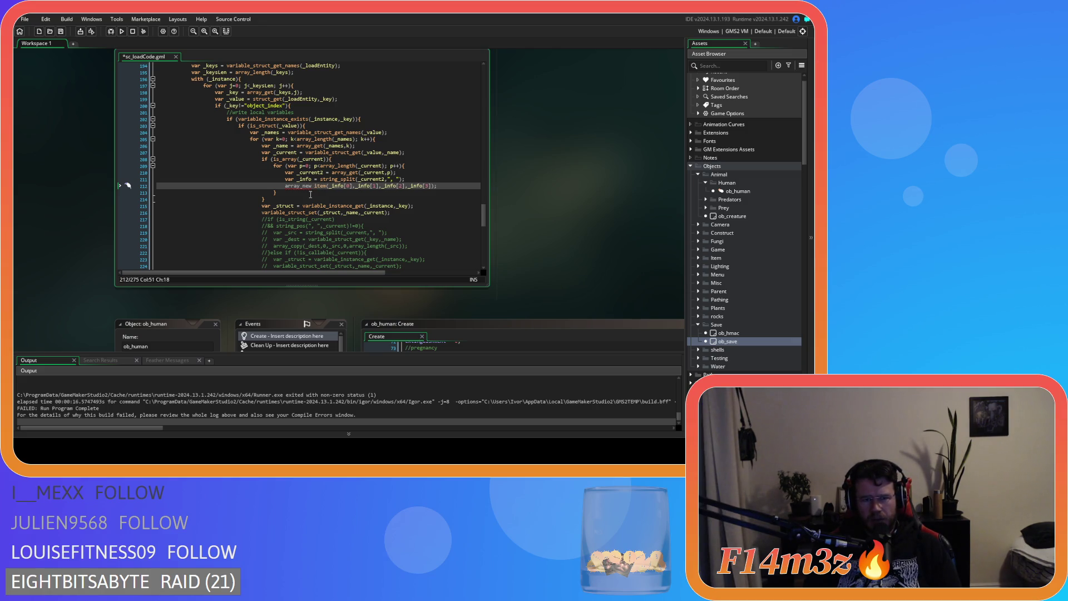
{"action": "key", "text": "BackSpace"}
{"action": "key", "text": "BackSpace"}
{"action": "key", "text": "BackSpace"}
{"action": "key", "text": "Down"}
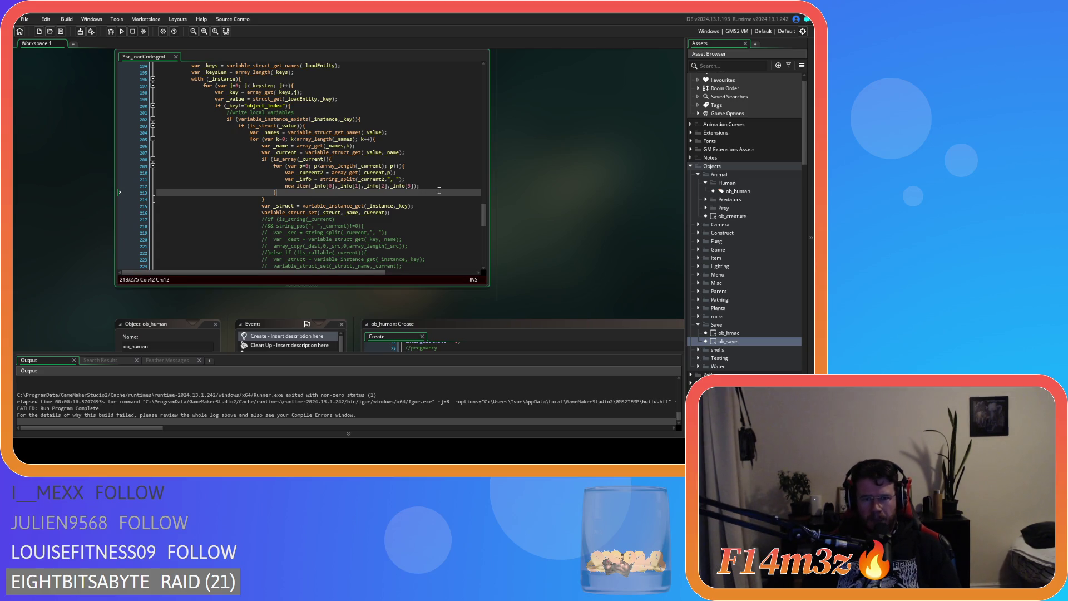
{"action": "key", "text": "Return"}
{"action": "type", "text": "array"}
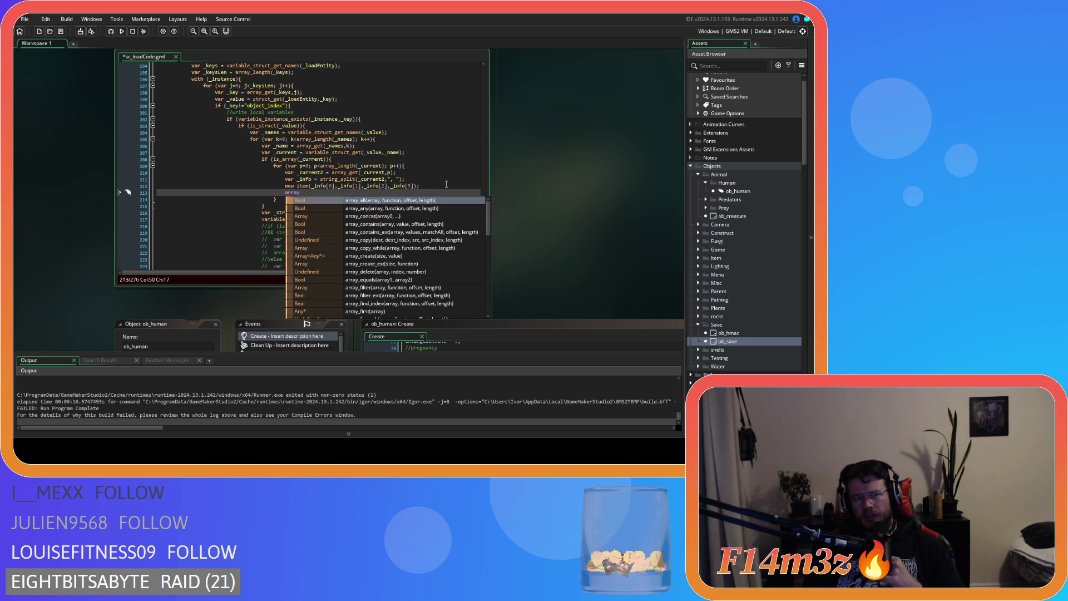
{"action": "type", "text": "_ins"}
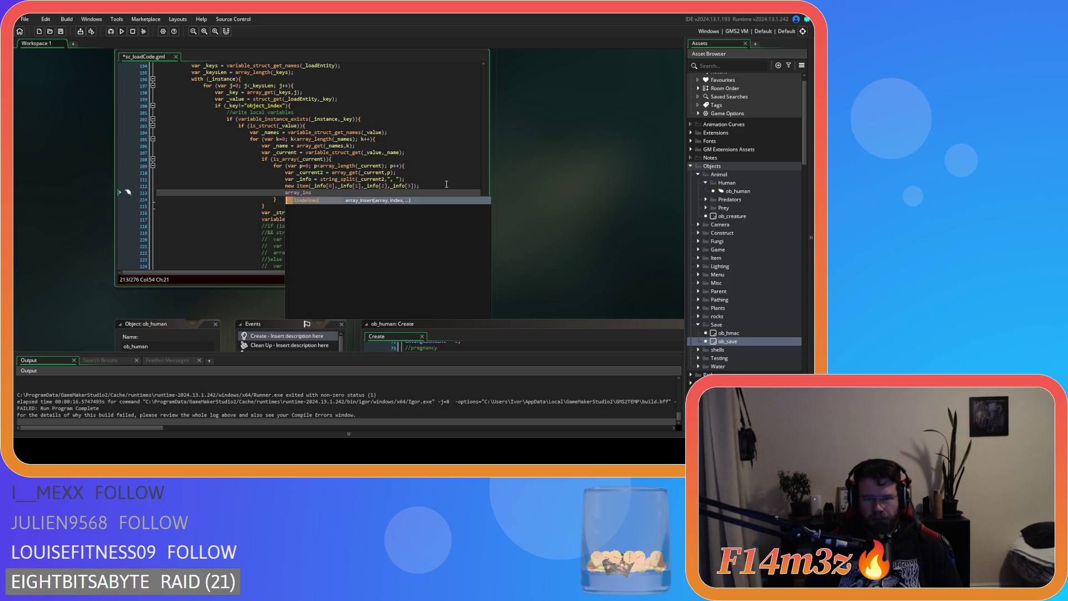
Browse the array_ autocomplete list and insert array_set() on line 213.
{"action": "key", "text": "BackSpace"}
{"action": "key", "text": "BackSpace"}
{"action": "key", "text": "BackSpace"}
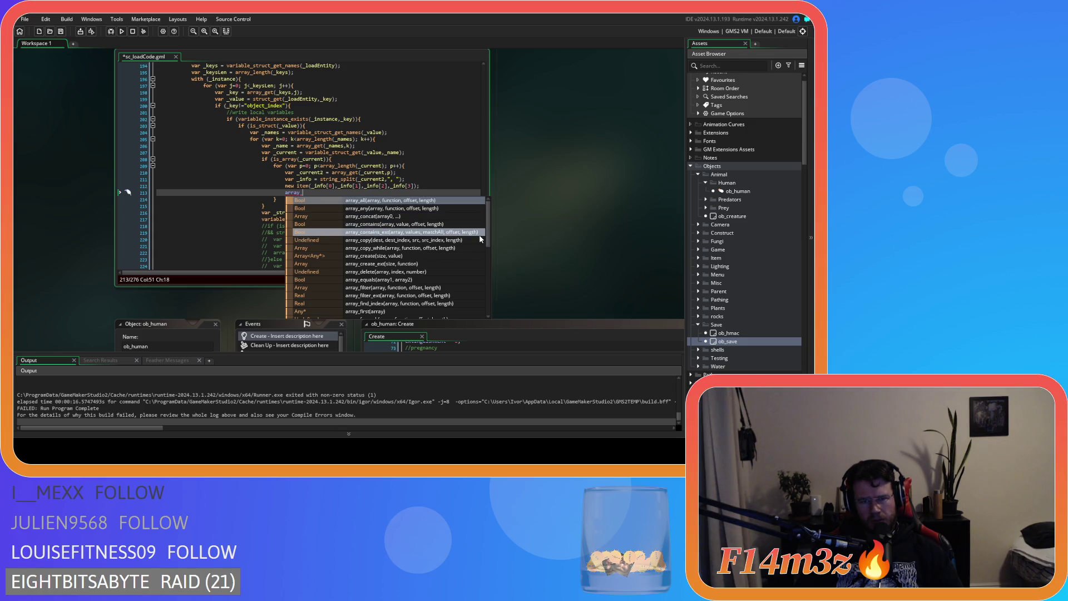
{"action": "scroll", "coordinate": [486, 235], "scroll_direction": "down", "scroll_amount": 1}
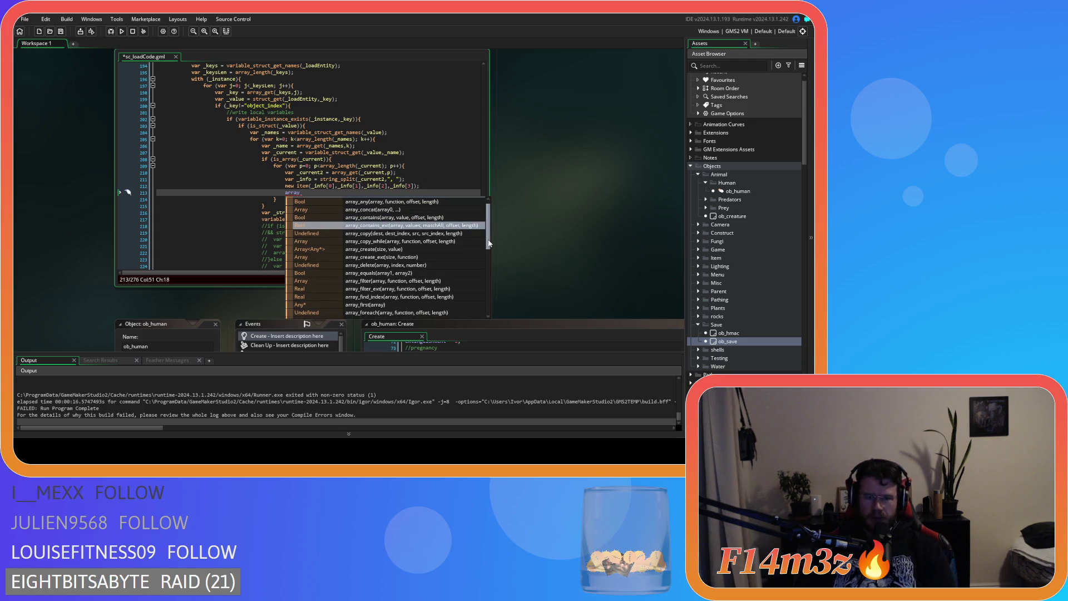
{"action": "mouse_move", "coordinate": [489, 243]}
{"action": "left_mouse_down"}
{"action": "mouse_move", "coordinate": [496, 311]}
{"action": "mouse_move", "coordinate": [475, 237]}
{"action": "left_mouse_up"}
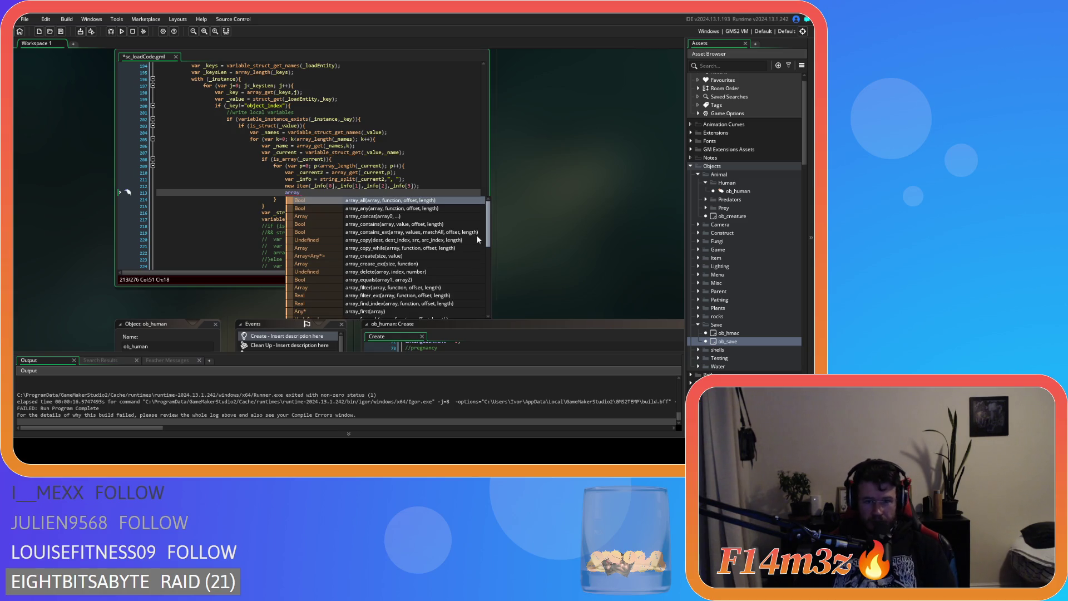
{"action": "scroll", "coordinate": [478, 239], "scroll_direction": "down", "scroll_amount": 4}
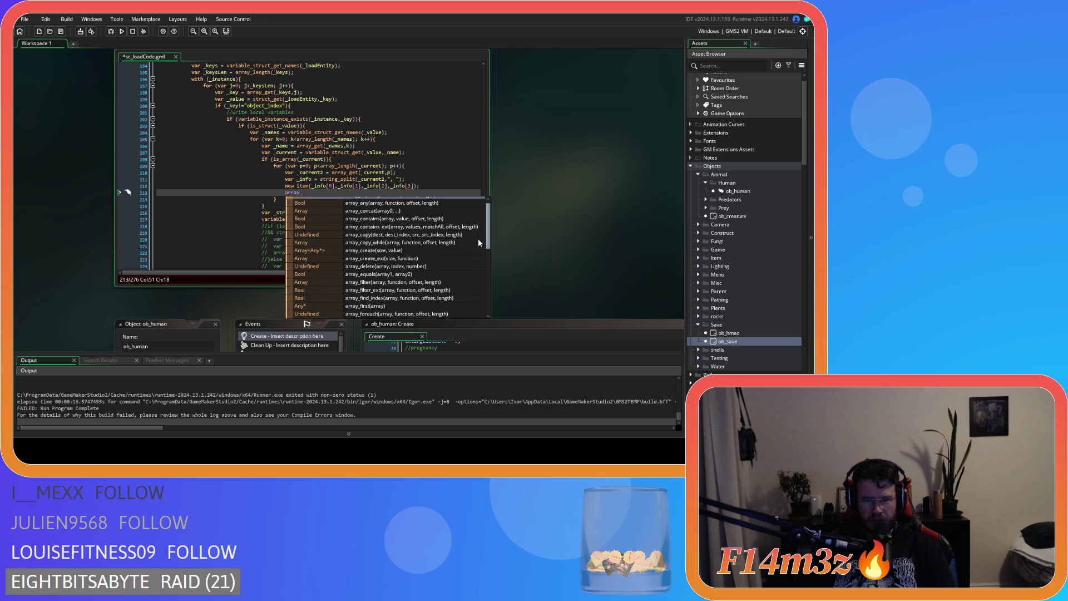
{"action": "scroll", "coordinate": [480, 248], "scroll_direction": "down", "scroll_amount": 5}
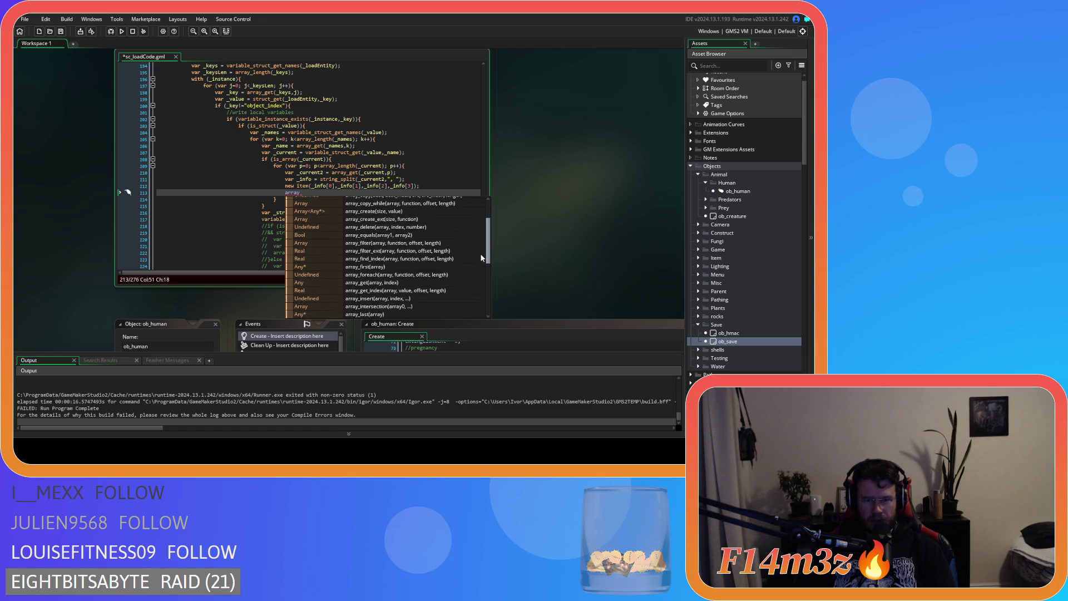
{"action": "scroll", "coordinate": [481, 267], "scroll_direction": "down", "scroll_amount": 3}
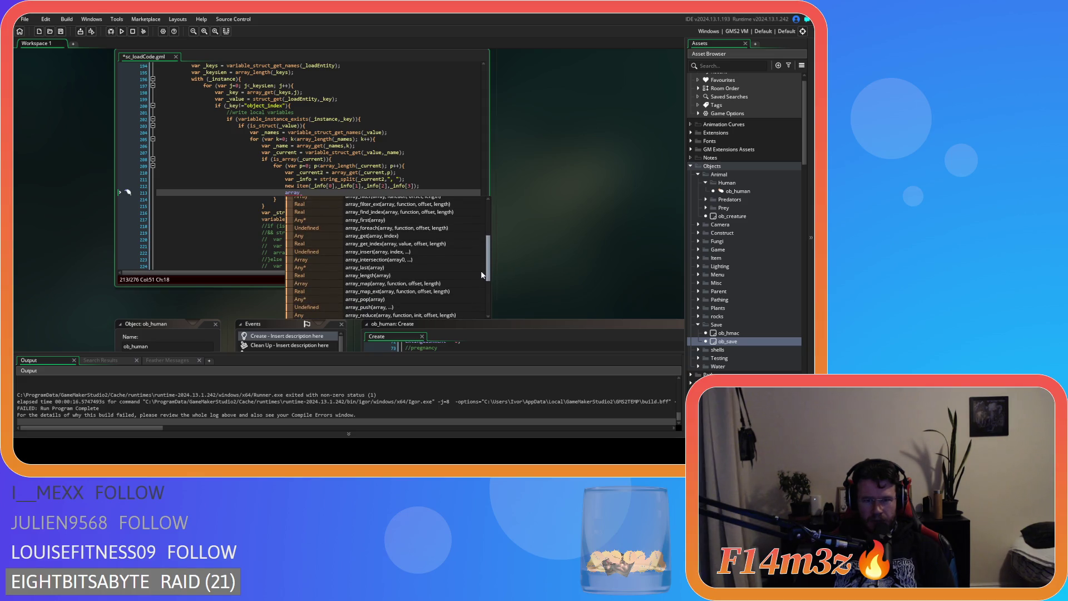
{"action": "scroll", "coordinate": [480, 275], "scroll_direction": "down", "scroll_amount": 7}
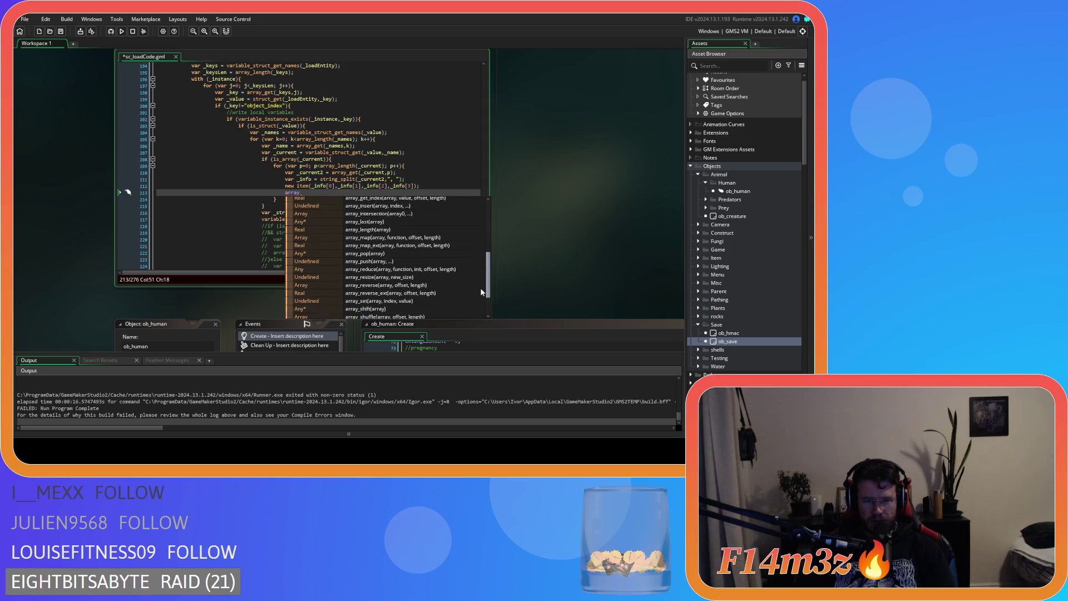
{"action": "scroll", "coordinate": [481, 294], "scroll_direction": "down", "scroll_amount": 1}
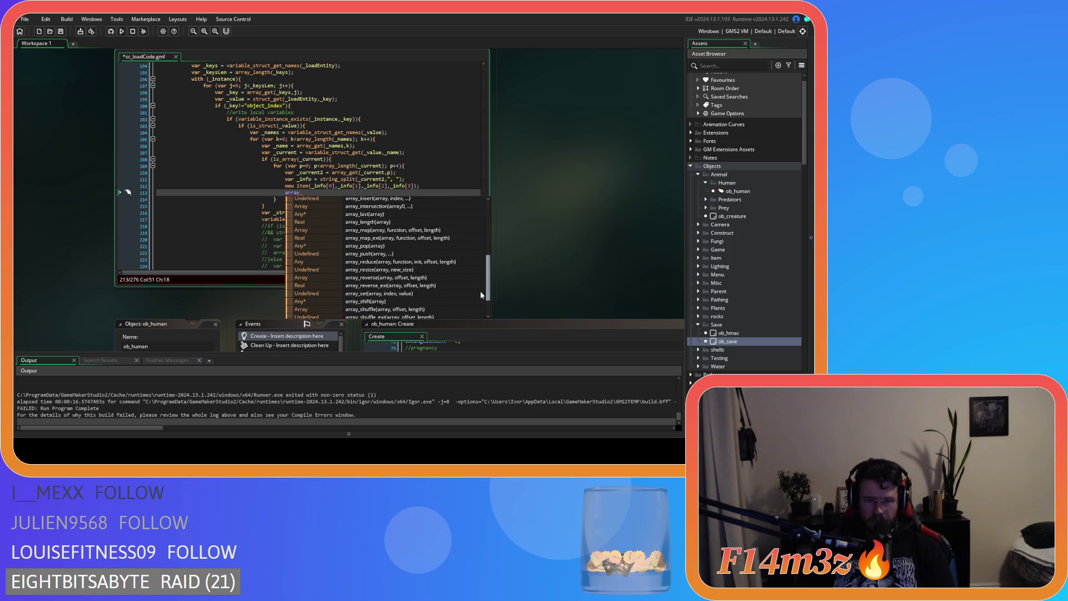
{"action": "scroll", "coordinate": [482, 297], "scroll_direction": "down", "scroll_amount": 4}
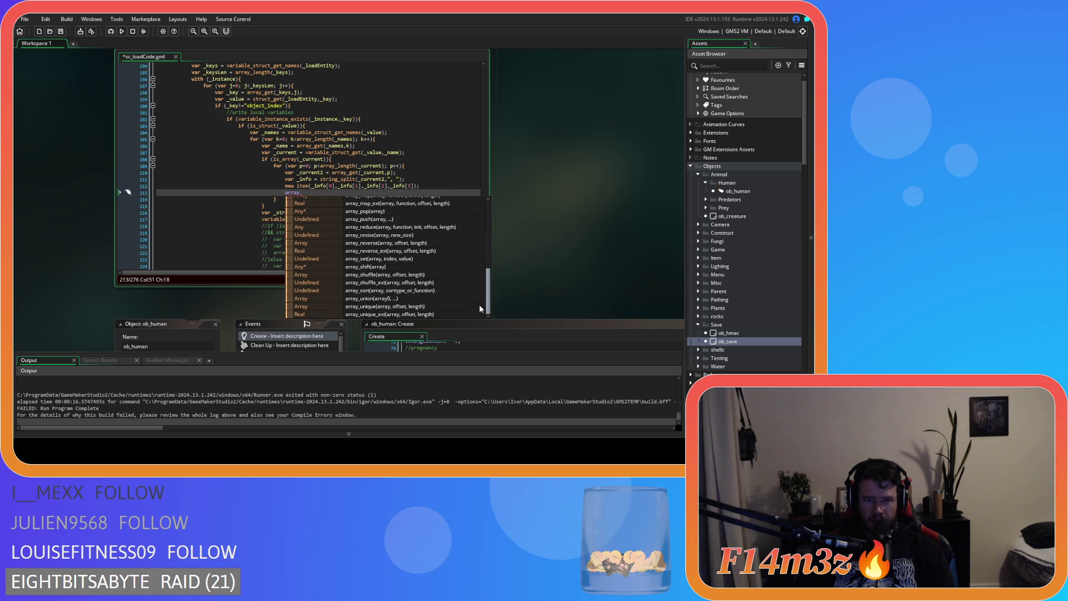
{"action": "left_click", "coordinate": [414, 259]}
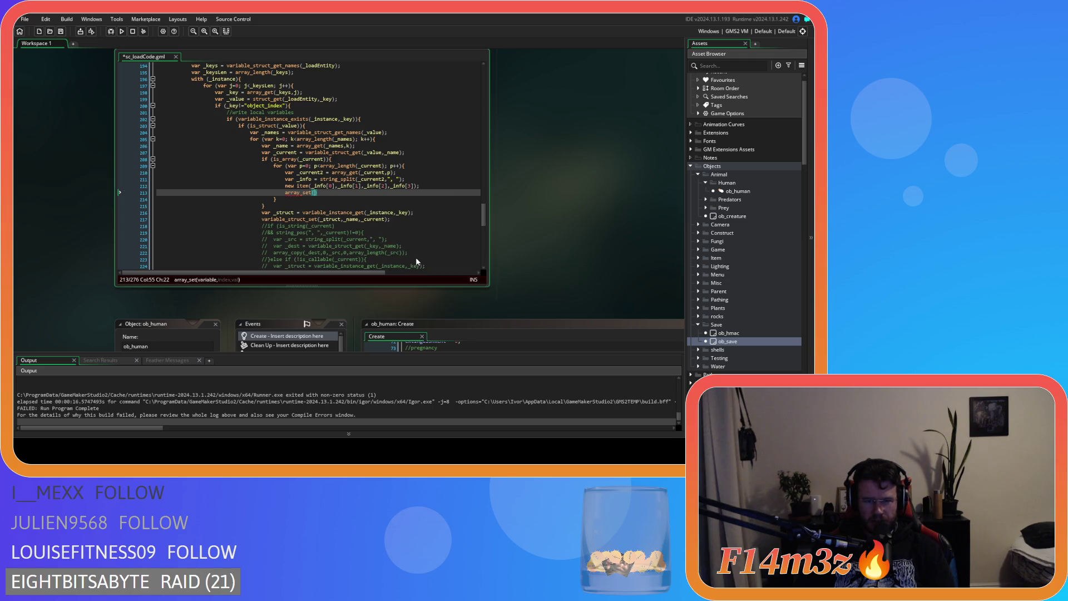
Enter _current,p, as array_set's arguments and remove the old new item line 212.
{"action": "mouse_move", "coordinate": [293, 189]}
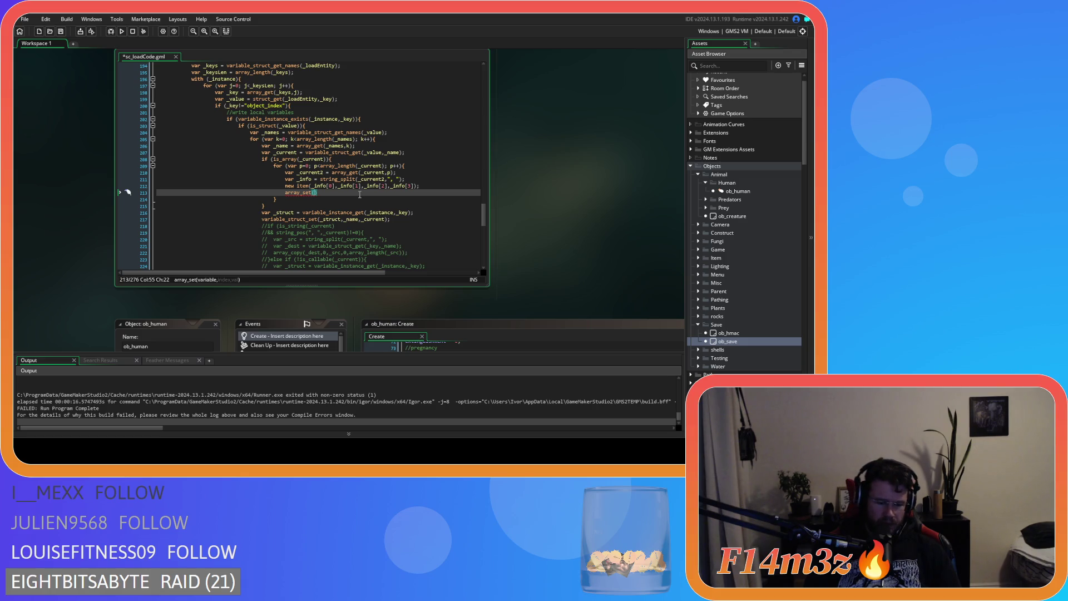
{"action": "type", "text": "_current,p"}
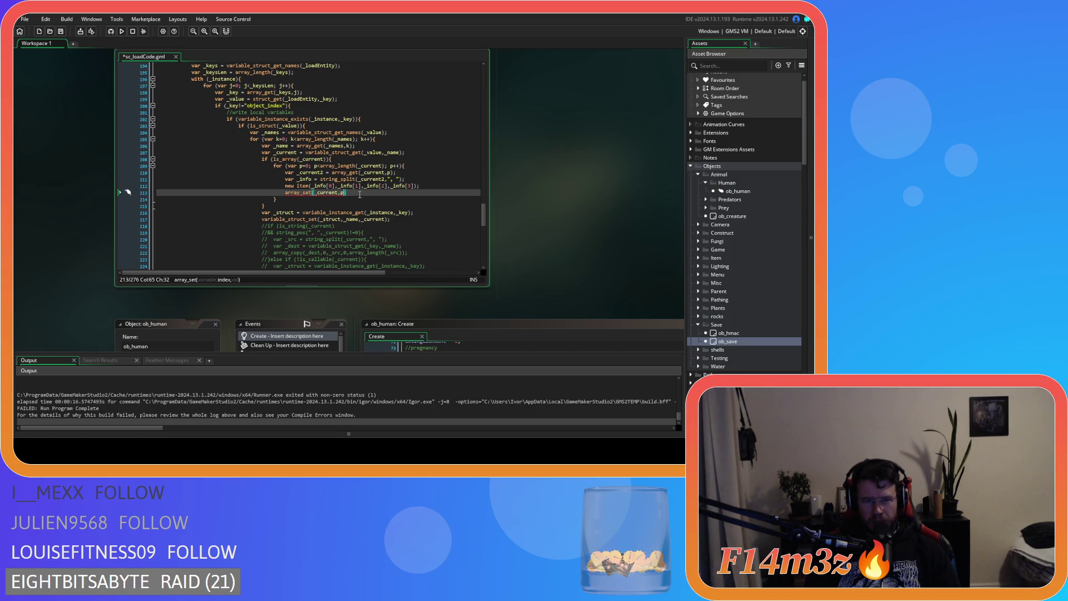
{"action": "type", "text": ","}
{"action": "left_click", "coordinate": [416, 186]}
{"action": "key", "text": "BackSpace"}
{"action": "key", "text": "BackSpace"}
{"action": "key", "text": "BackSpace"}
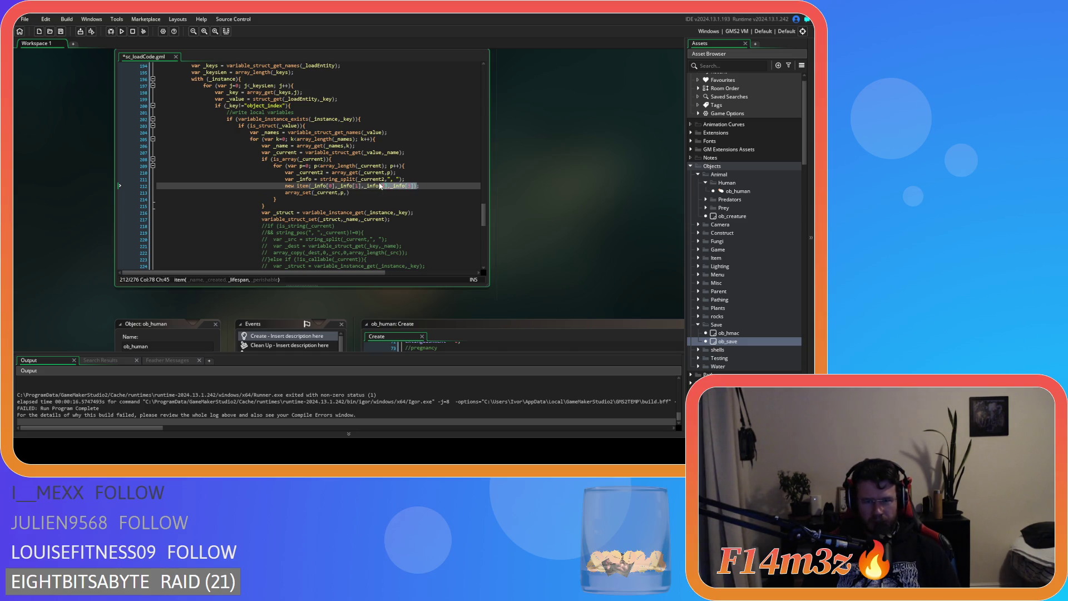
{"action": "key", "text": "BackSpace"}
{"action": "key", "text": "BackSpace"}
{"action": "key", "text": "BackSpace"}
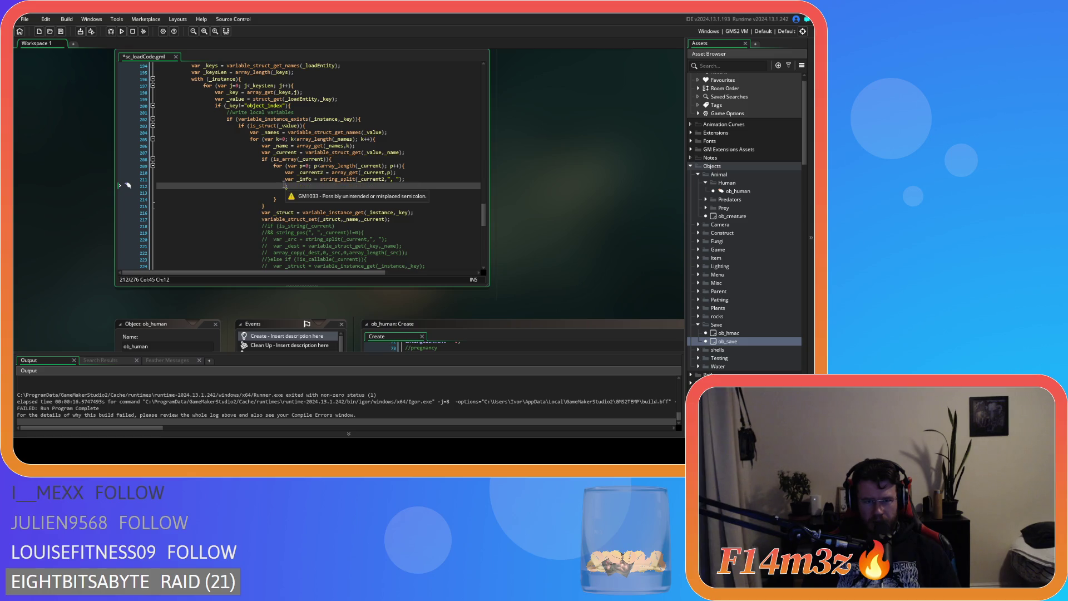
{"action": "key", "text": "Delete"}
{"action": "key", "text": "Delete"}
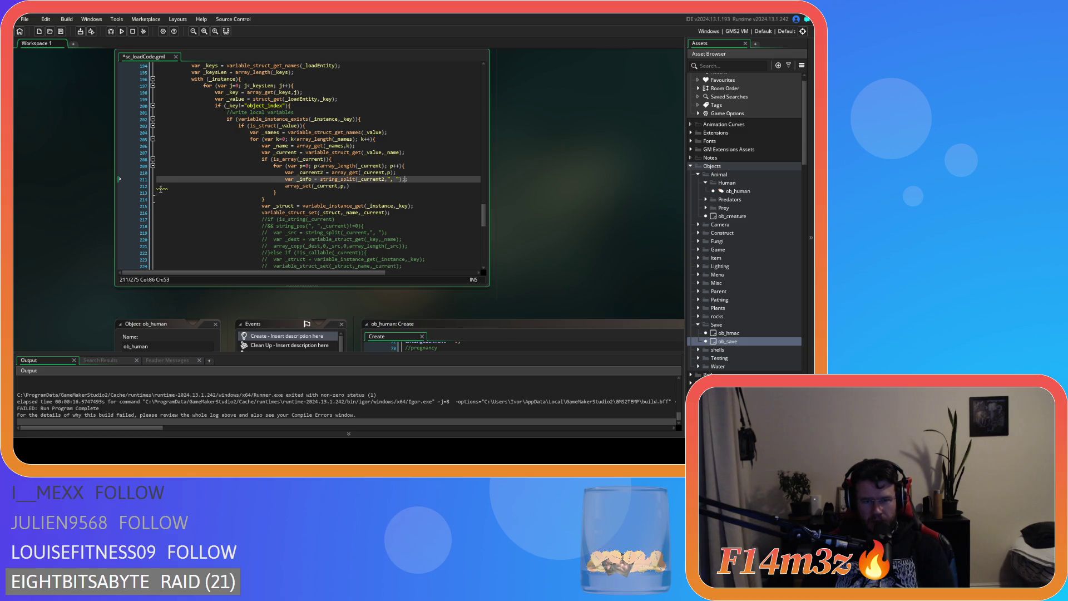
{"action": "key", "text": "End"}
Paste new item(_info[0],_info[1],_info[2],_info[3]) into array_set, close it with ');' and save.
{"action": "left_click", "coordinate": [345, 186]}
{"action": "type", "text": "new item(_info[0],_info[1],_info[2],_info[3])"}
{"action": "type", "text": ");"}
{"action": "key", "text": "ctrl+s"}
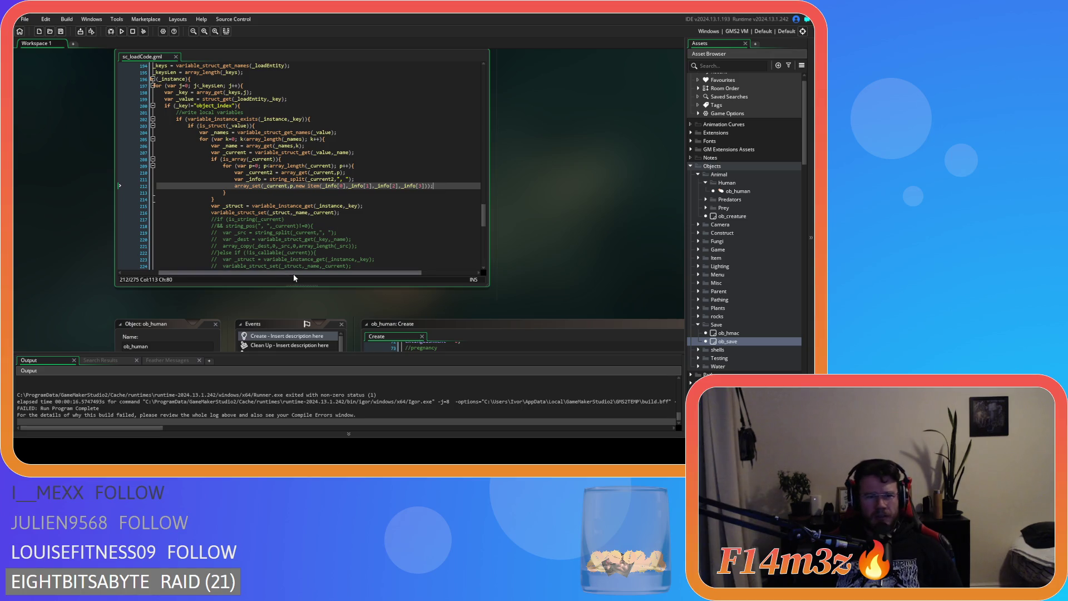
{"action": "left_click_drag", "start_coordinate": [208, 275], "coordinate": [134, 273]}
{"action": "scroll", "coordinate": [536, 262], "scroll_direction": "down", "scroll_amount": 5}
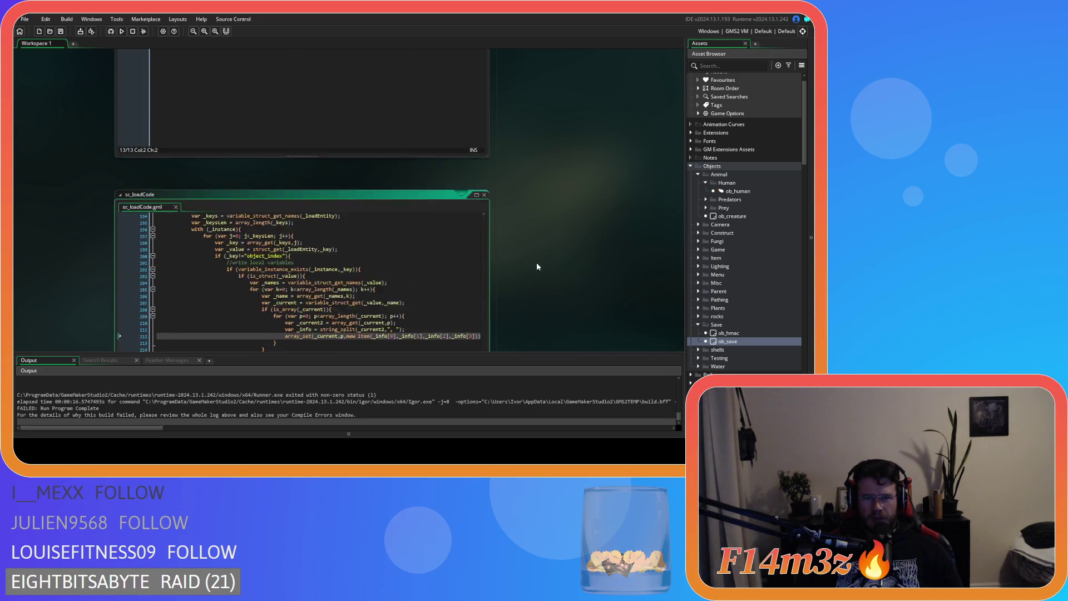
Duplicate lines 5–25 of saveInventory and comment out the copy as a backup.
{"action": "scroll", "coordinate": [570, 289], "scroll_direction": "down", "scroll_amount": 5}
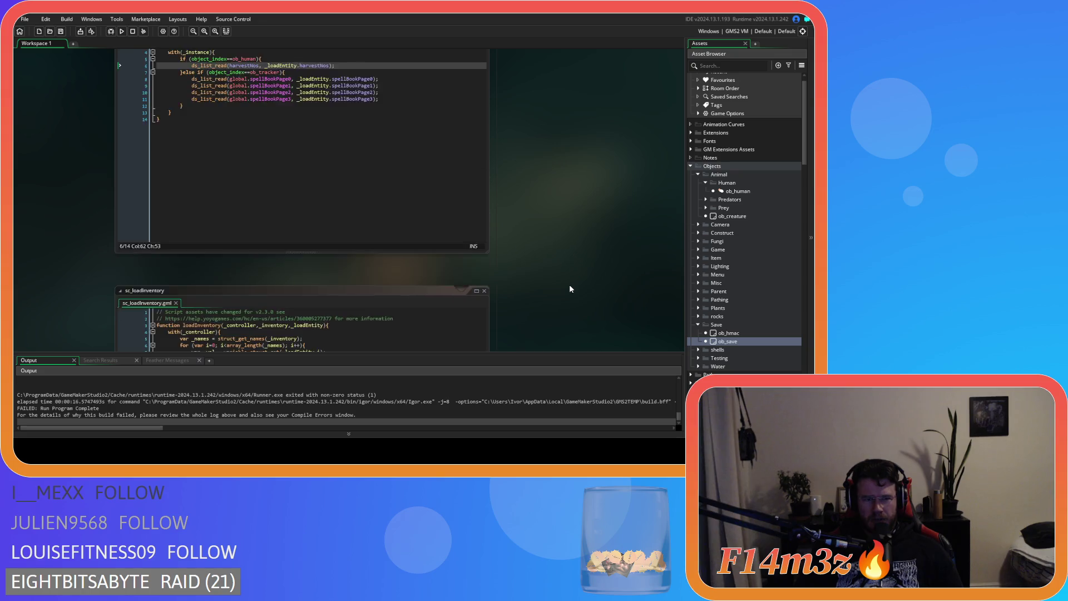
{"action": "scroll", "coordinate": [569, 288], "scroll_direction": "down", "scroll_amount": 10}
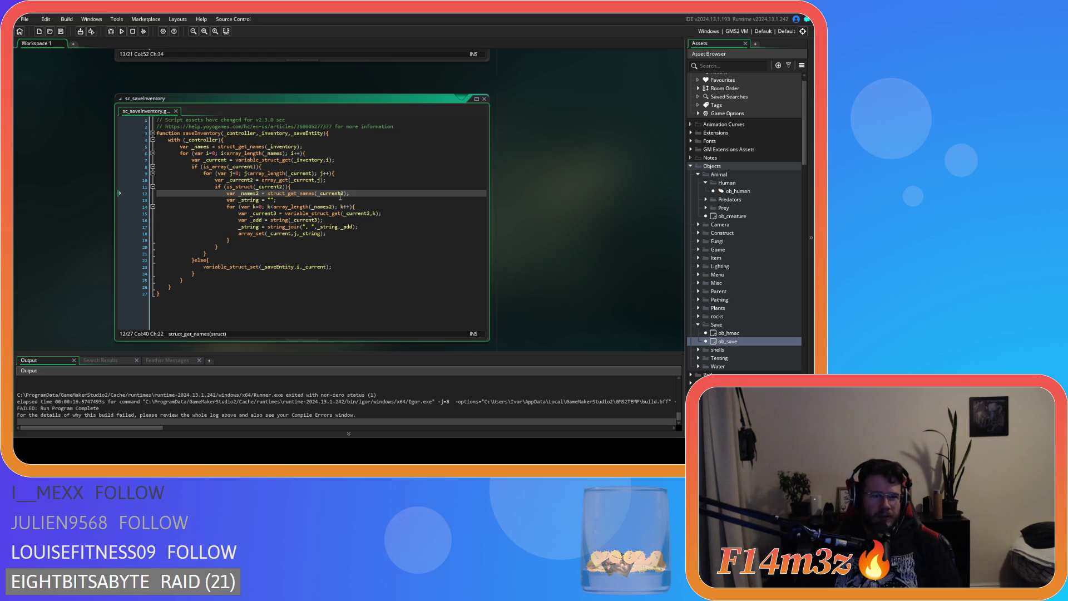
{"action": "left_click_drag", "start_coordinate": [188, 280], "coordinate": [179, 148]}
{"action": "key", "text": "ctrl+d"}
{"action": "key", "text": "ctrl+k"}
Scroll back through the saveInventory function to review its original code.
{"action": "scroll", "coordinate": [249, 261], "scroll_direction": "up", "scroll_amount": 4}
{"action": "left_click", "coordinate": [254, 264]}
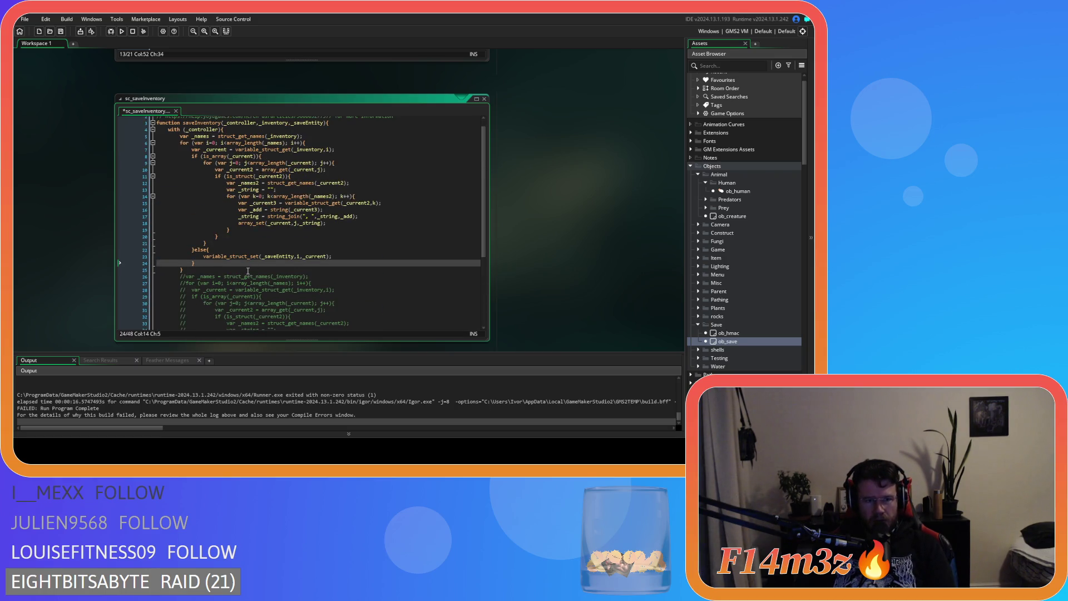
{"action": "scroll", "coordinate": [248, 271], "scroll_direction": "up", "scroll_amount": 1}
{"action": "left_click", "coordinate": [324, 148]}
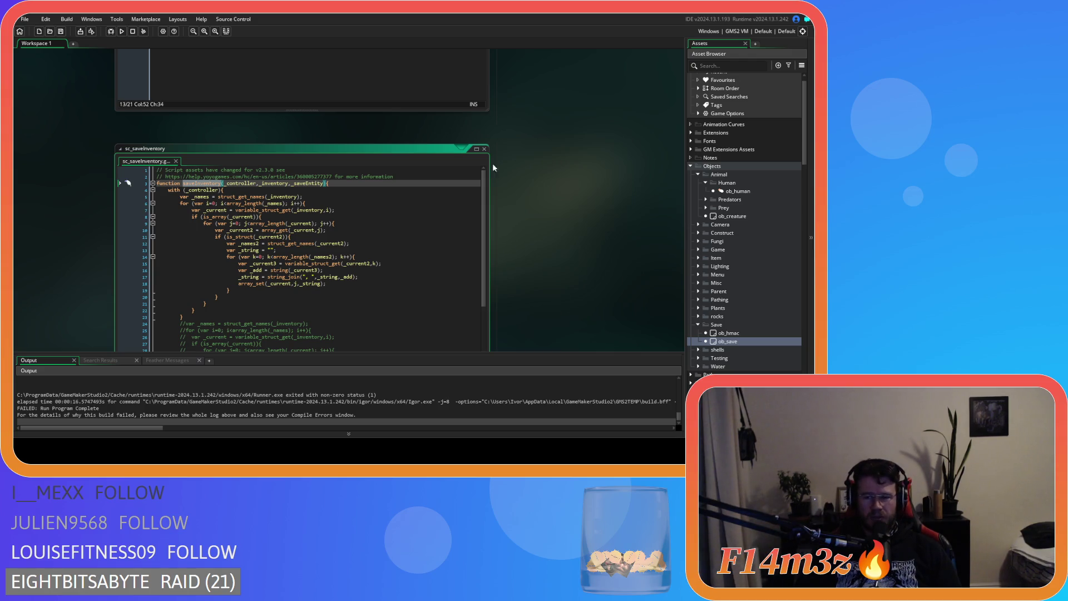
{"action": "scroll", "coordinate": [546, 221], "scroll_direction": "down", "scroll_amount": 5}
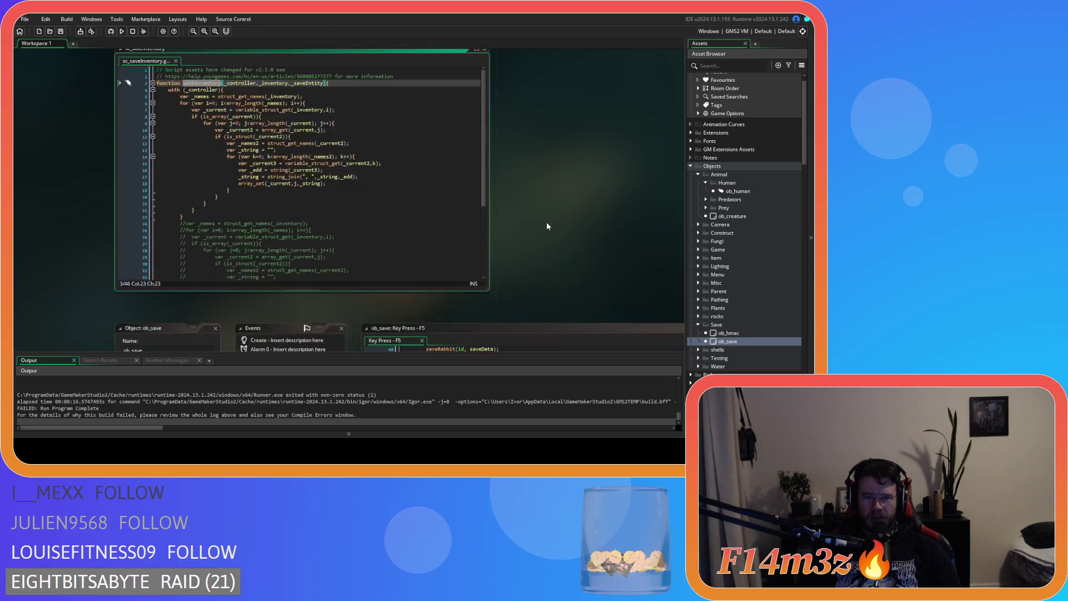
{"action": "scroll", "coordinate": [356, 253], "scroll_direction": "down", "scroll_amount": 3}
{"action": "scroll", "coordinate": [531, 262], "scroll_direction": "down", "scroll_amount": 10}
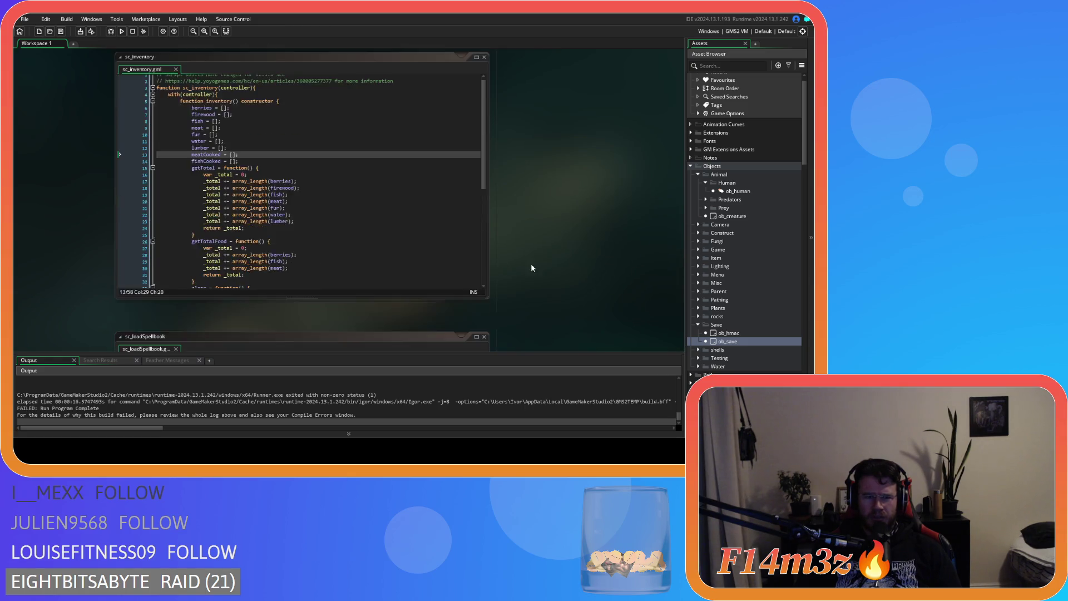
{"action": "scroll", "coordinate": [553, 262], "scroll_direction": "down", "scroll_amount": 3}
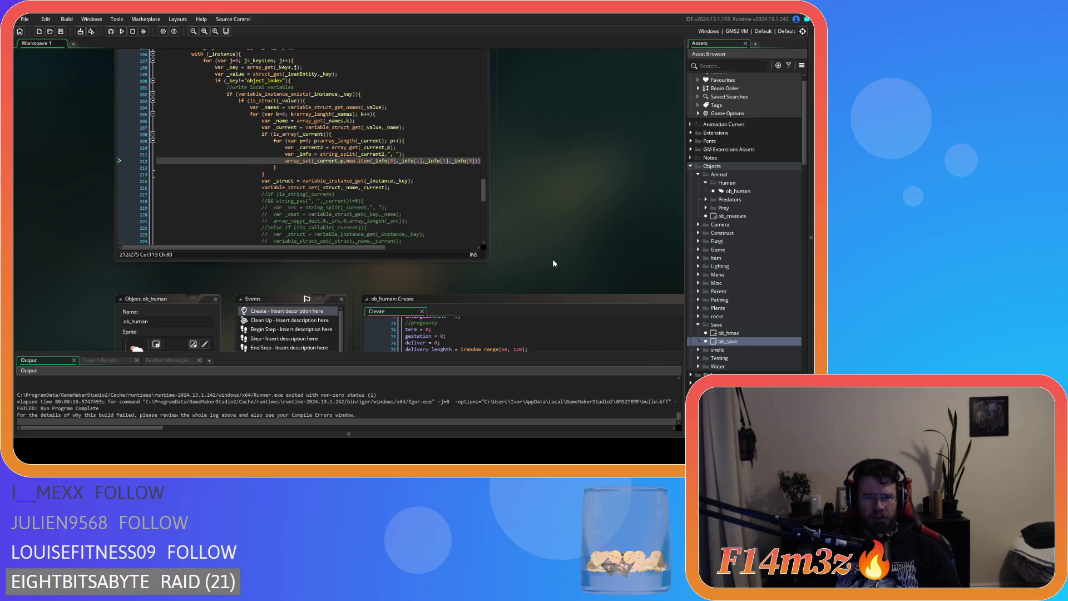
Return to line 211 of the load code and open ob_save's Key Press - F5 event.
{"action": "scroll", "coordinate": [553, 263], "scroll_direction": "up", "scroll_amount": 1}
{"action": "scroll", "coordinate": [484, 243], "scroll_direction": "up", "scroll_amount": 2}
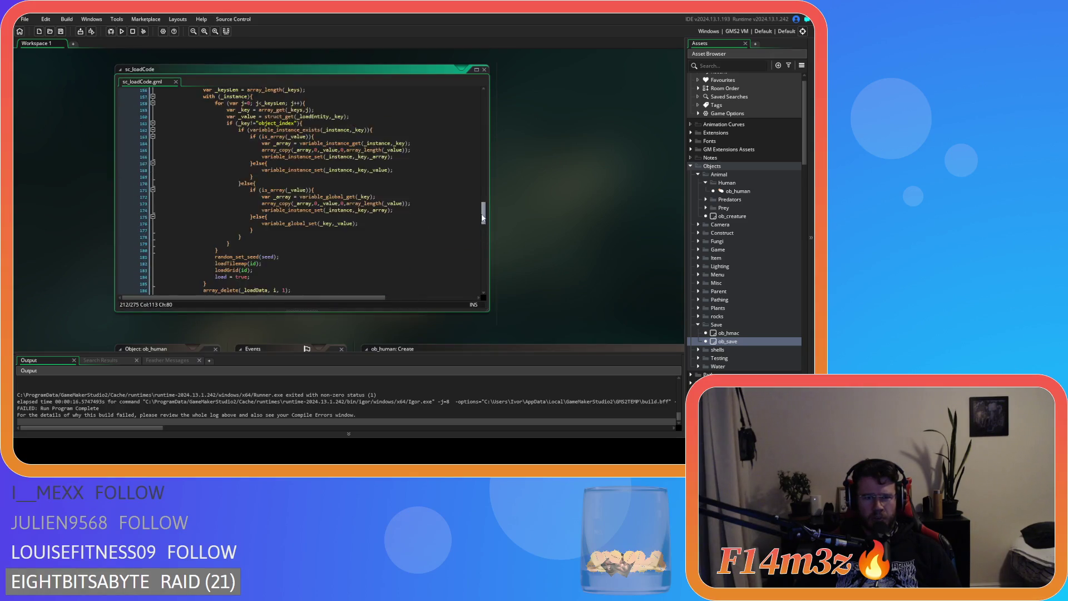
{"action": "left_click", "coordinate": [410, 227]}
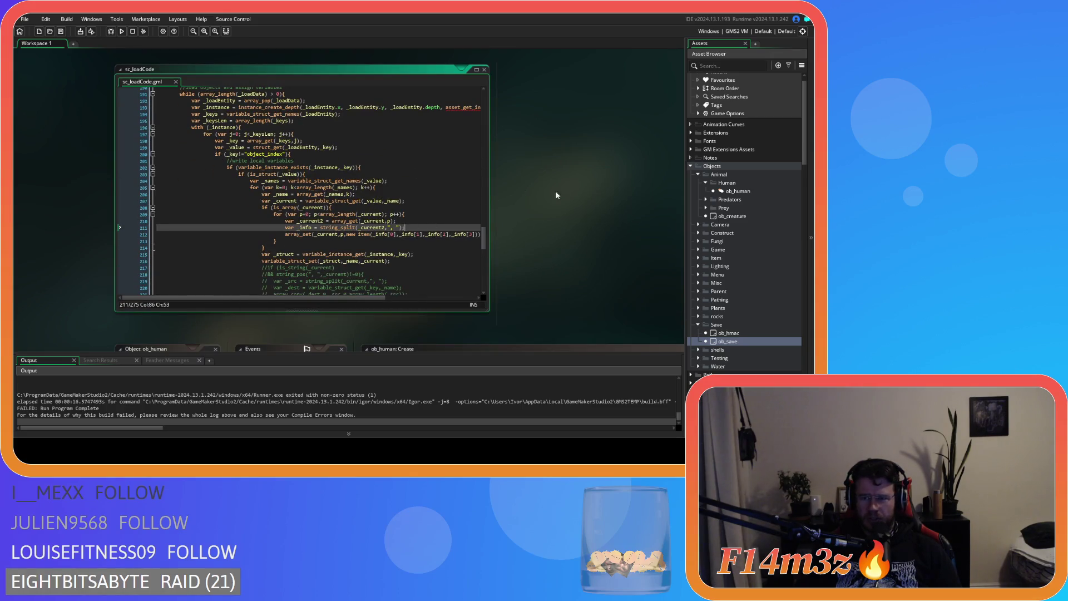
{"action": "scroll", "coordinate": [753, 307], "scroll_direction": "down", "scroll_amount": 3}
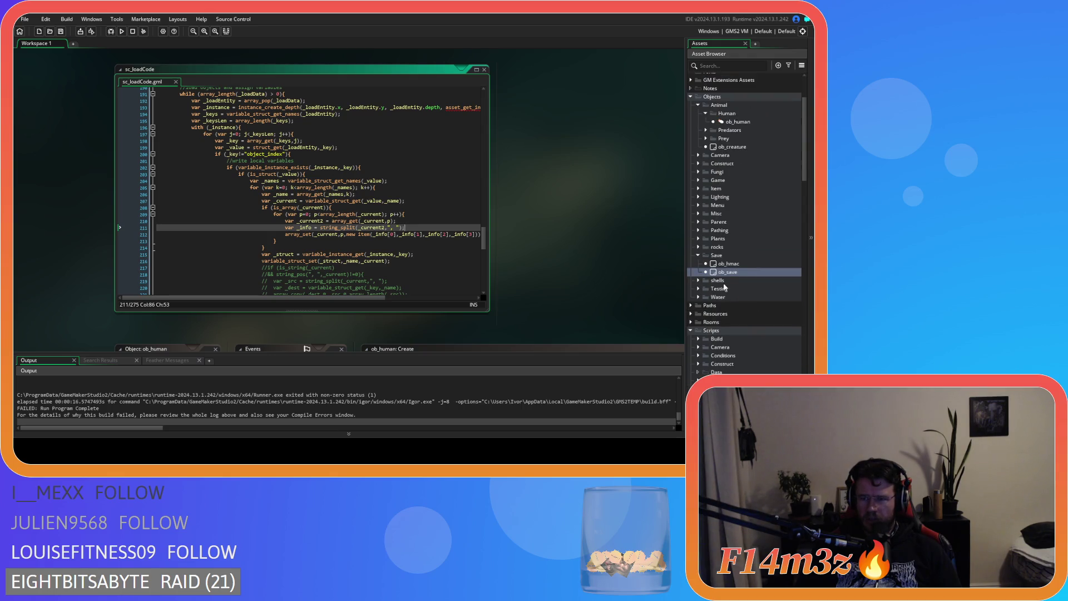
{"action": "double_click", "coordinate": [725, 273]}
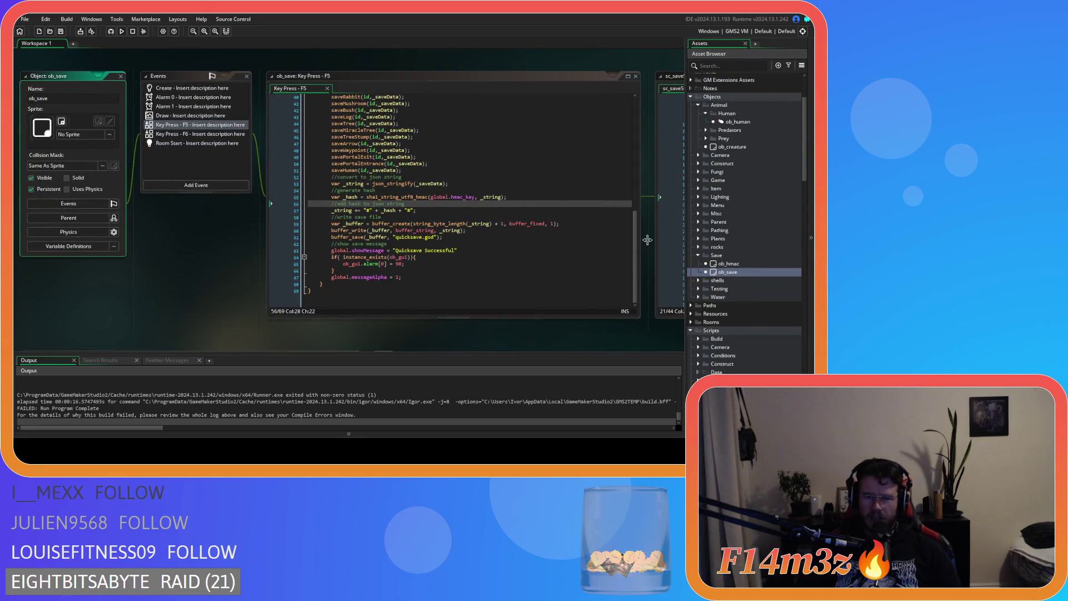
{"action": "mouse_move", "coordinate": [636, 245]}
{"action": "left_mouse_down"}
{"action": "mouse_move", "coordinate": [629, 131]}
{"action": "mouse_move", "coordinate": [617, 208]}
{"action": "left_mouse_up"}
Jump to the saveHuman definition and add a saveInventory(id,inv, call in its ob_human block.
{"action": "left_click", "coordinate": [352, 255]}
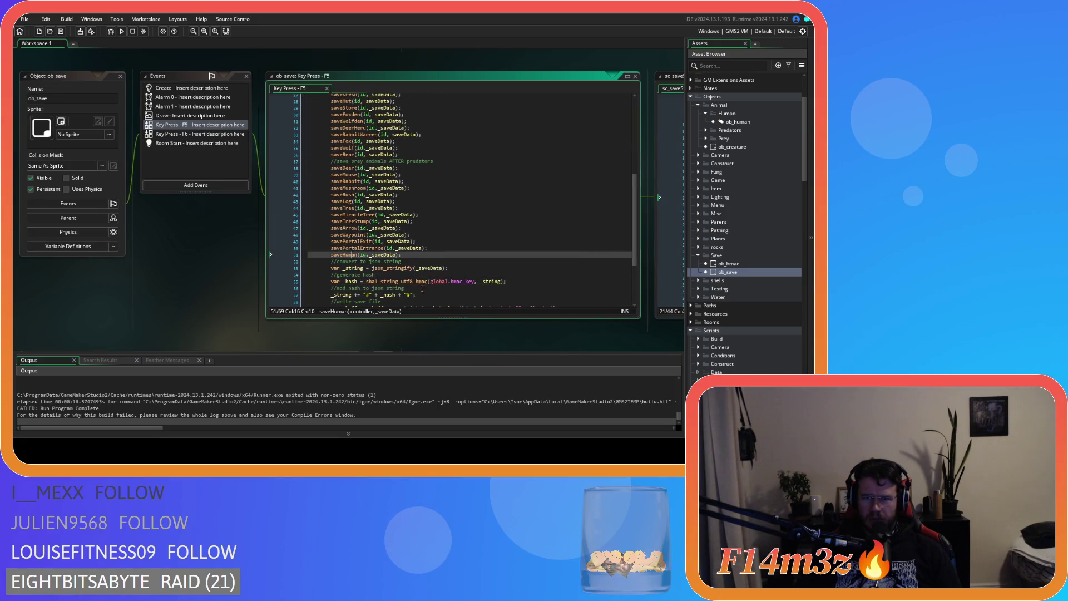
{"action": "key", "text": "F12"}
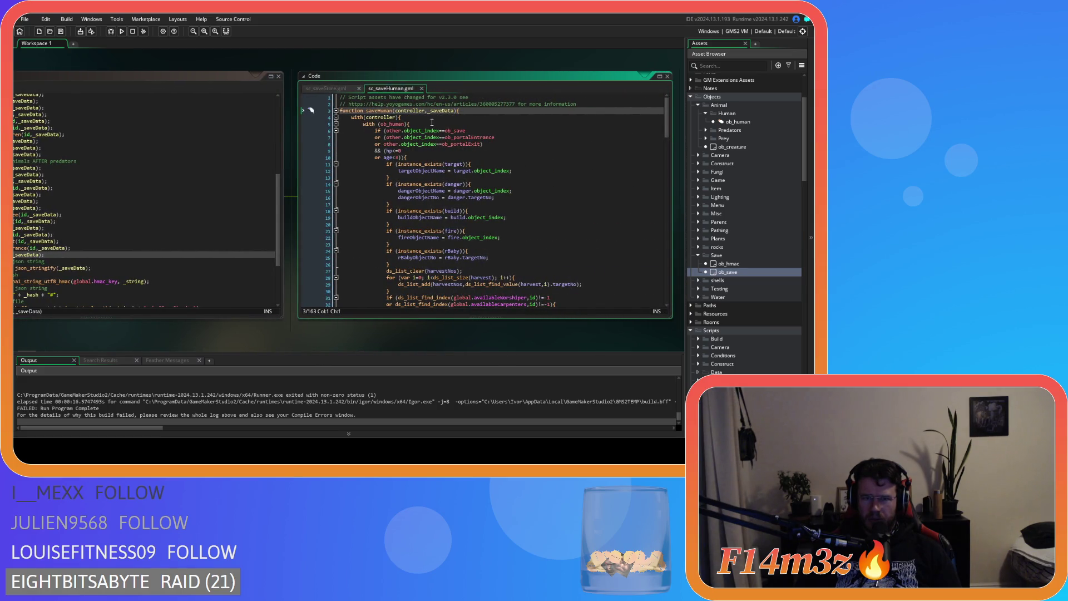
{"action": "left_click", "coordinate": [460, 123]}
{"action": "key", "text": "Return"}
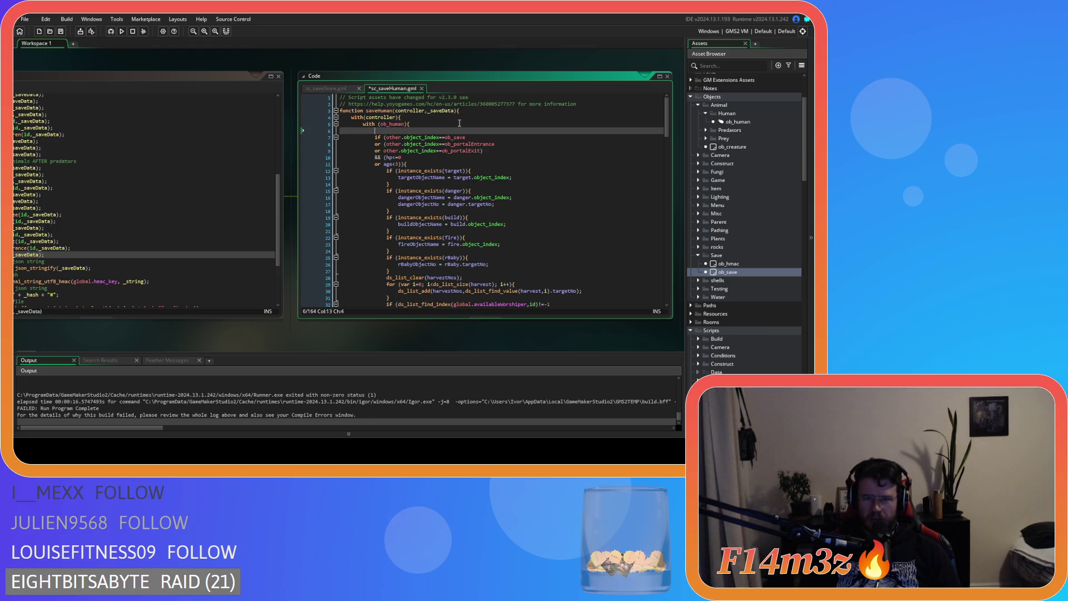
{"action": "type", "text": "saveInventory("}
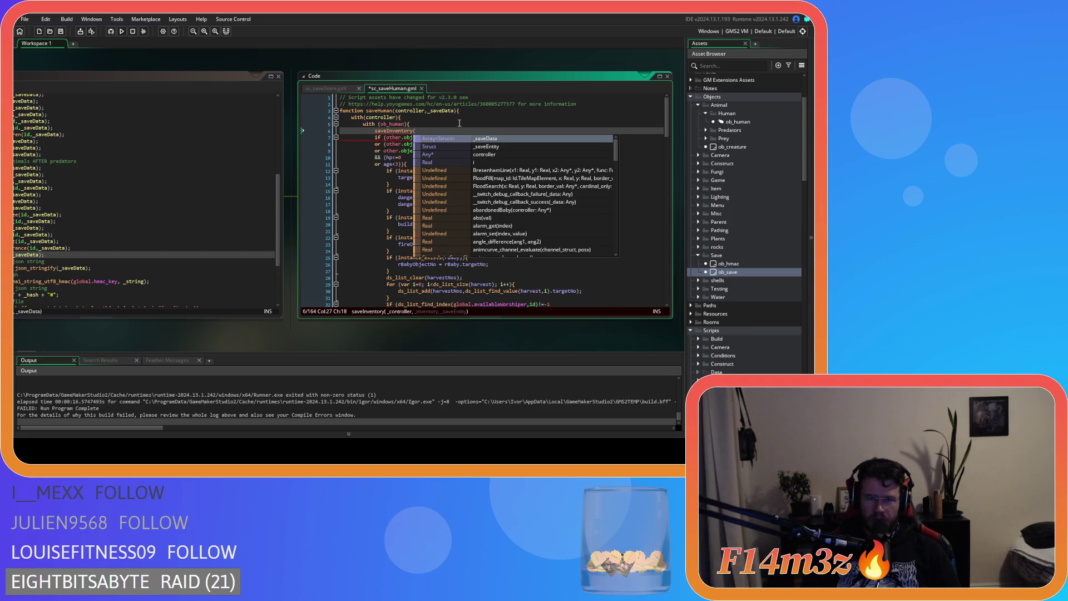
{"action": "type", "text": "id,"}
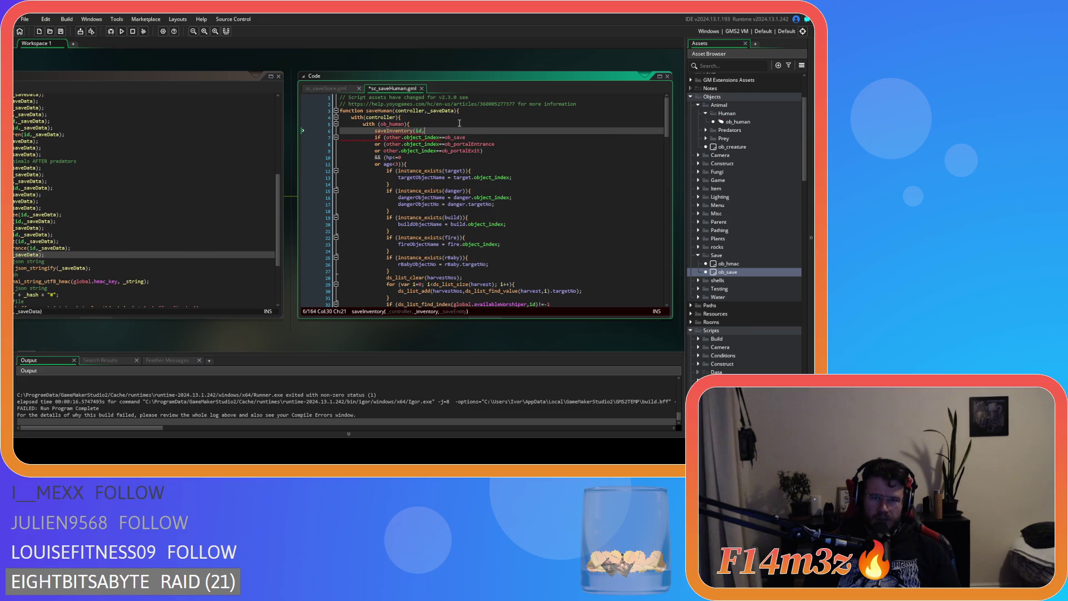
{"action": "type", "text": "inv,"}
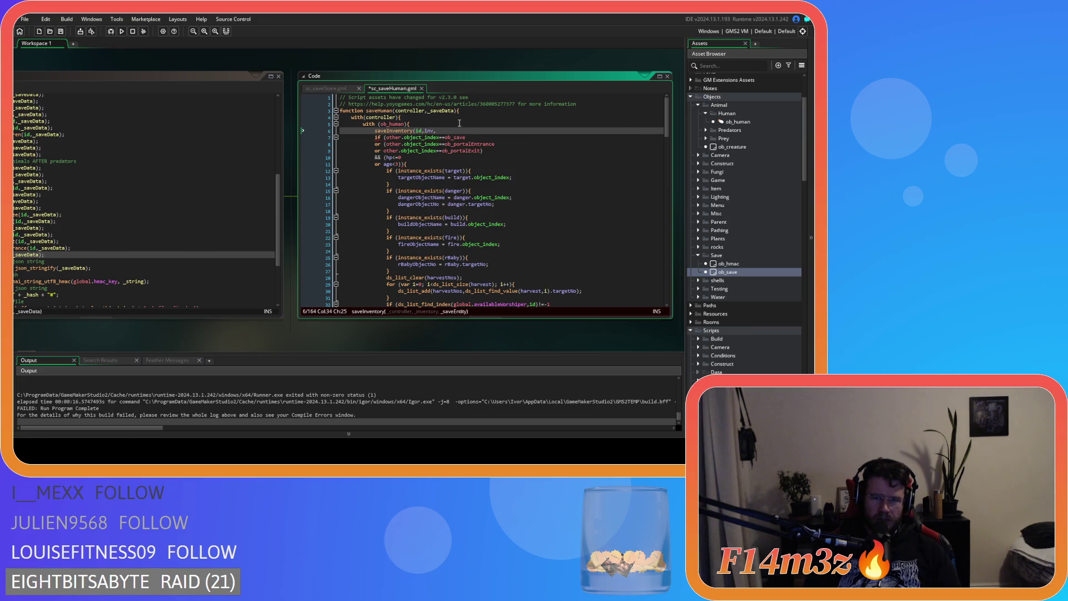
Delete the _saveEntity parameter from the saveInventory function header.
{"action": "scroll", "coordinate": [279, 282], "scroll_direction": "up", "scroll_amount": 4}
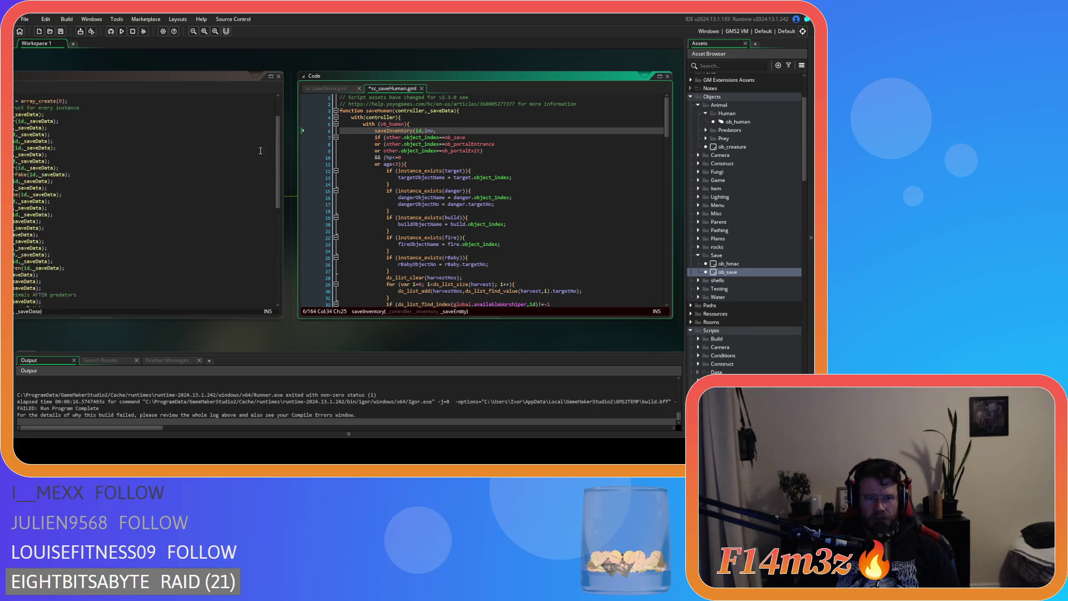
{"action": "mouse_move", "coordinate": [278, 283]}
{"action": "left_mouse_down"}
{"action": "mouse_move", "coordinate": [274, 210]}
{"action": "mouse_move", "coordinate": [481, 248]}
{"action": "mouse_move", "coordinate": [480, 167]}
{"action": "mouse_move", "coordinate": [539, 281]}
{"action": "mouse_move", "coordinate": [479, 48]}
{"action": "left_mouse_up"}
{"action": "left_click", "coordinate": [313, 177]}
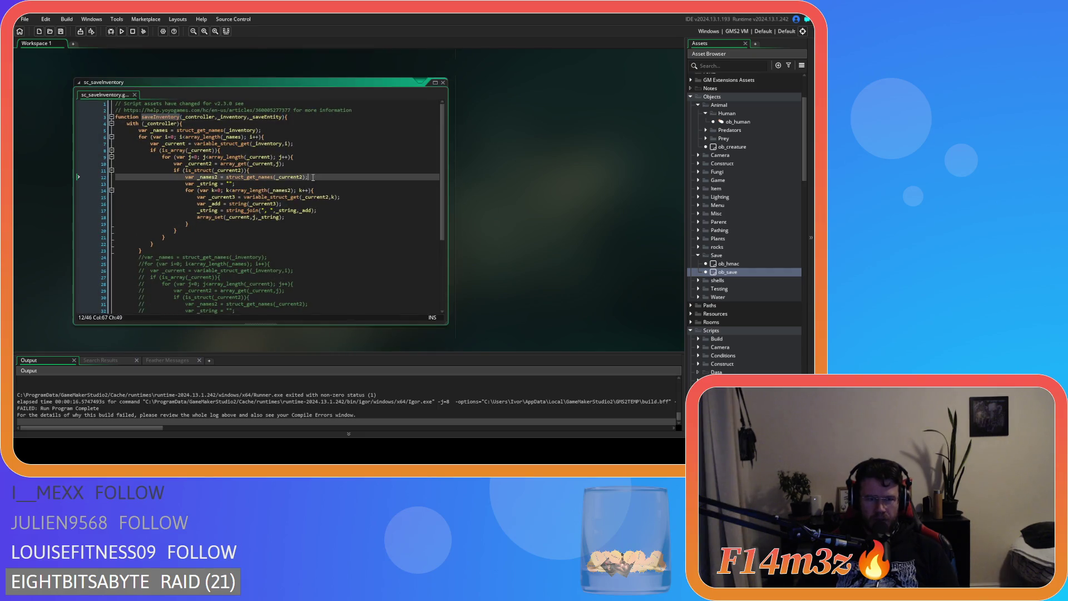
{"action": "double_click", "coordinate": [270, 117]}
{"action": "key", "text": "BackSpace"}
{"action": "key", "text": "BackSpace"}
{"action": "key", "text": "Down"}
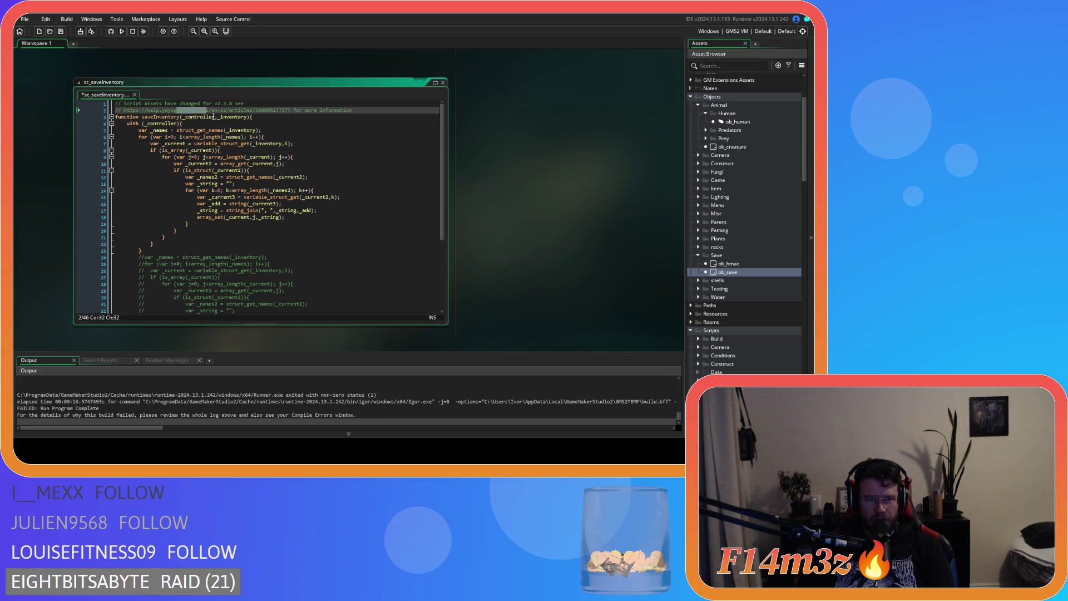
{"action": "left_click_drag", "start_coordinate": [239, 131], "coordinate": [262, 131]}
{"action": "key", "text": "alt+Left"}
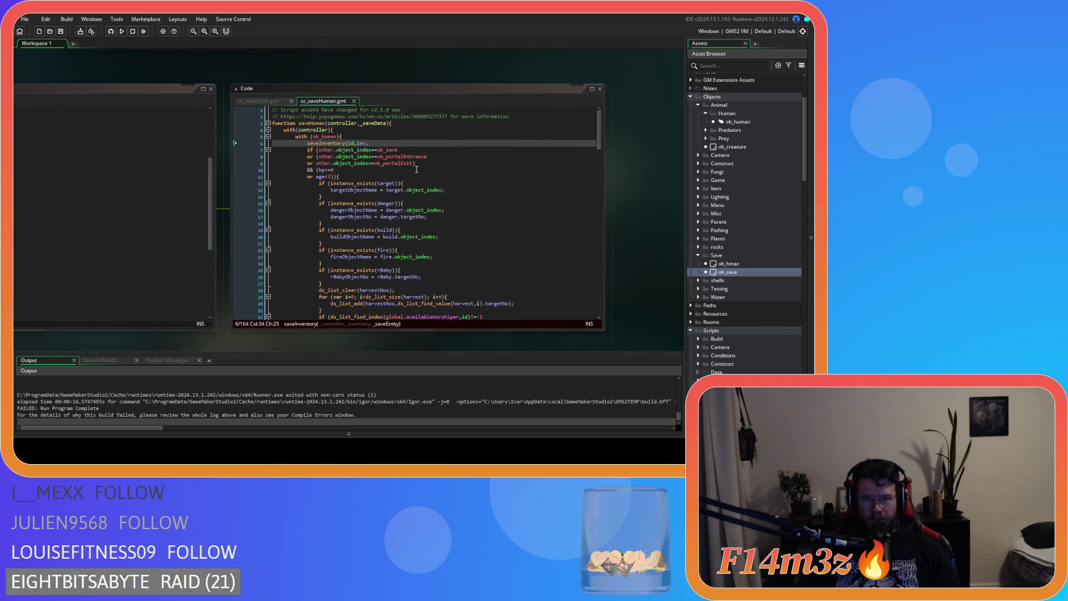
Complete the call as saveInventory(id,inv); and move it into saveHuman's if block.
{"action": "key", "text": "BackSpace"}
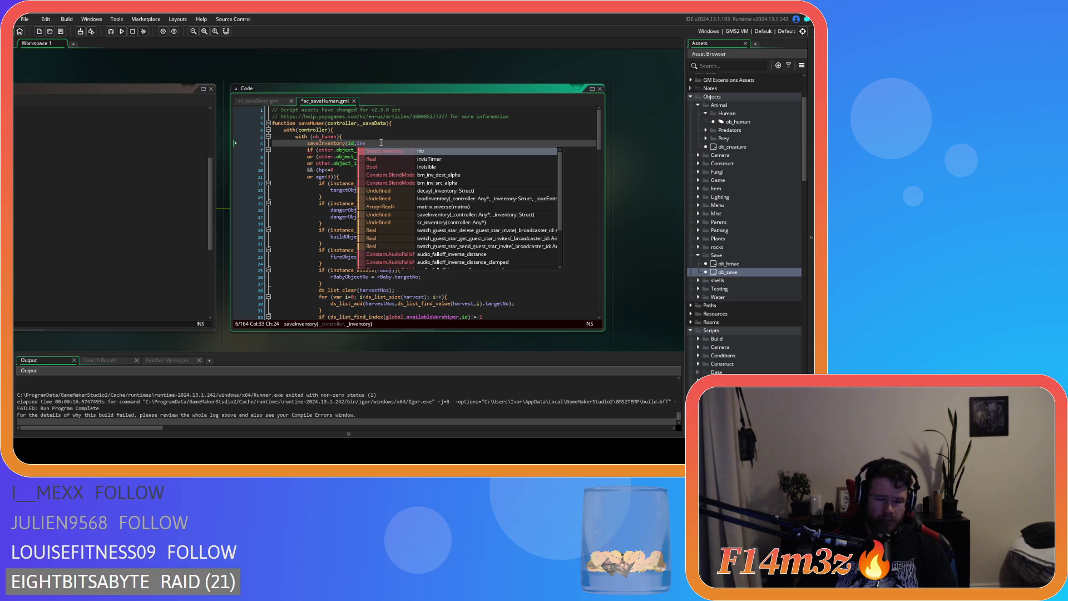
{"action": "type", "text": ");"}
{"action": "left_click_drag", "start_coordinate": [371, 144], "coordinate": [315, 145]}
{"action": "left_click", "coordinate": [276, 102]}
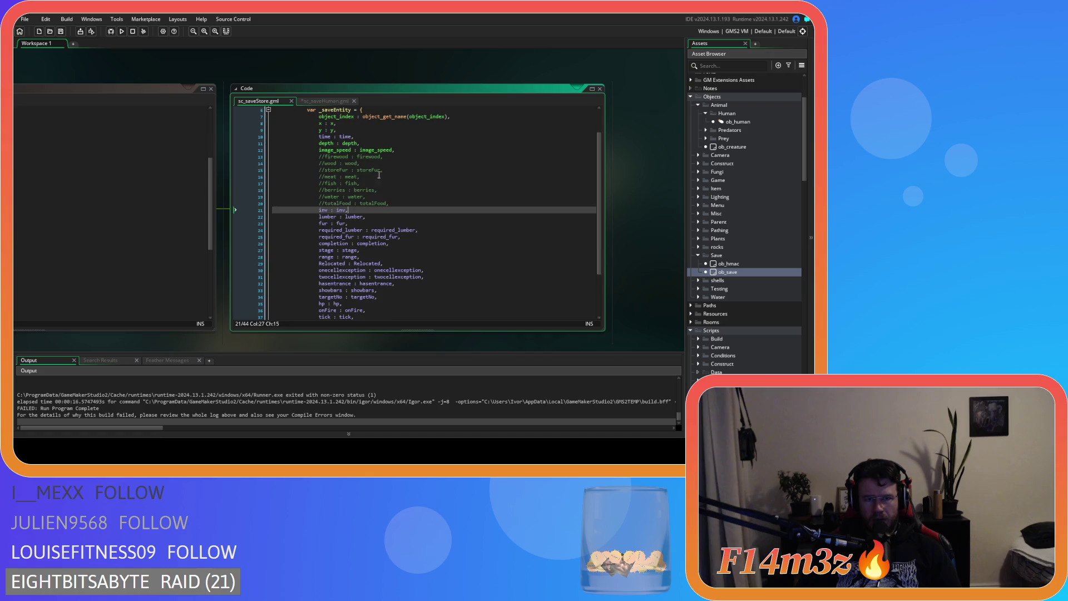
{"action": "left_click", "coordinate": [309, 102]}
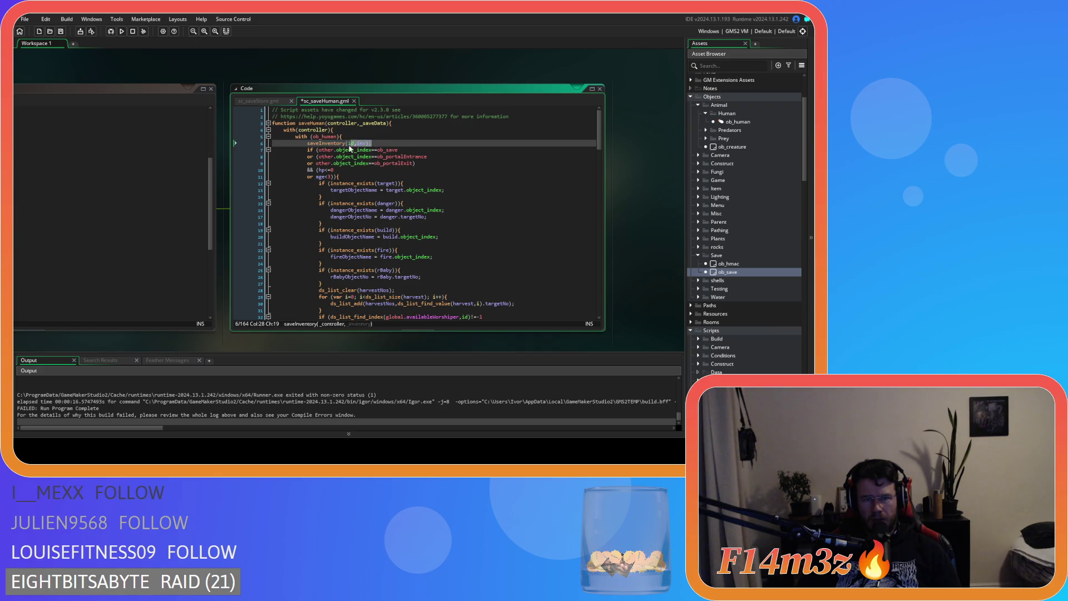
{"action": "key", "text": "BackSpace"}
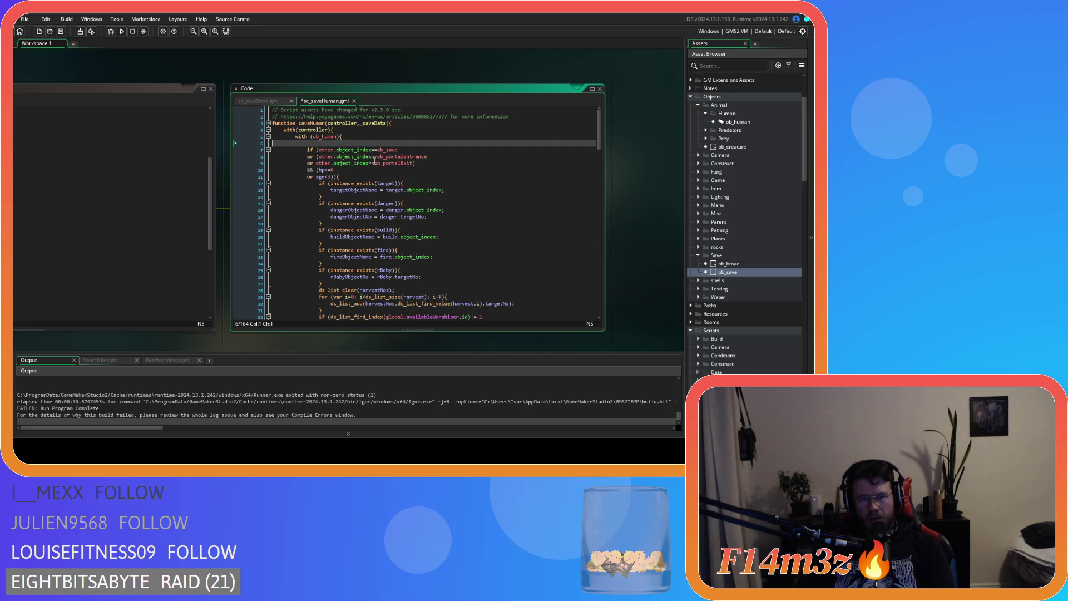
{"action": "key", "text": "BackSpace"}
{"action": "key", "text": "BackSpace"}
{"action": "left_click", "coordinate": [364, 172]}
{"action": "mouse_move", "coordinate": [599, 149]}
{"action": "left_mouse_down"}
{"action": "mouse_move", "coordinate": [605, 322]}
{"action": "mouse_move", "coordinate": [584, 115]}
{"action": "left_mouse_up"}
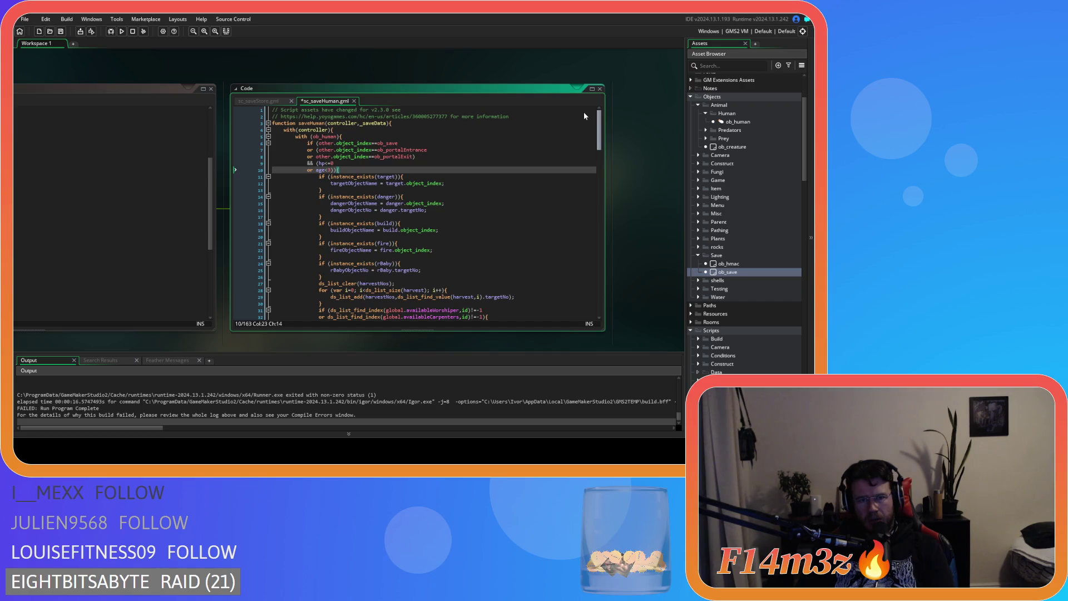
{"action": "key", "text": "Return"}
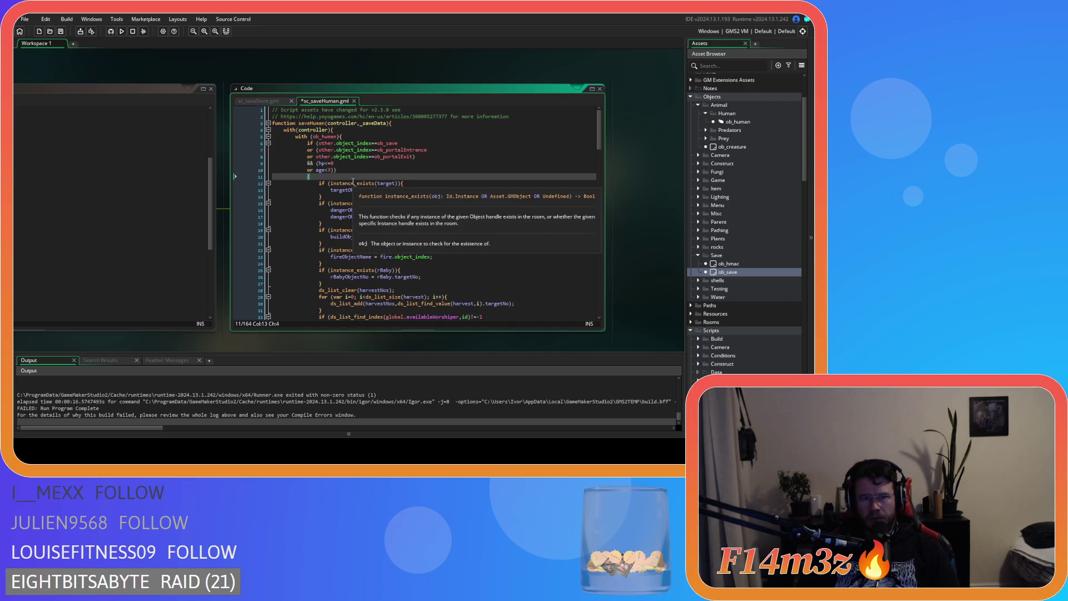
{"action": "key", "text": "ctrl+z"}
{"action": "left_click", "coordinate": [354, 172]}
{"action": "key", "text": "Return"}
Paste saveInventory(id,inv); at the start of saveStore's ob_store block and run the game.
{"action": "left_click", "coordinate": [274, 102]}
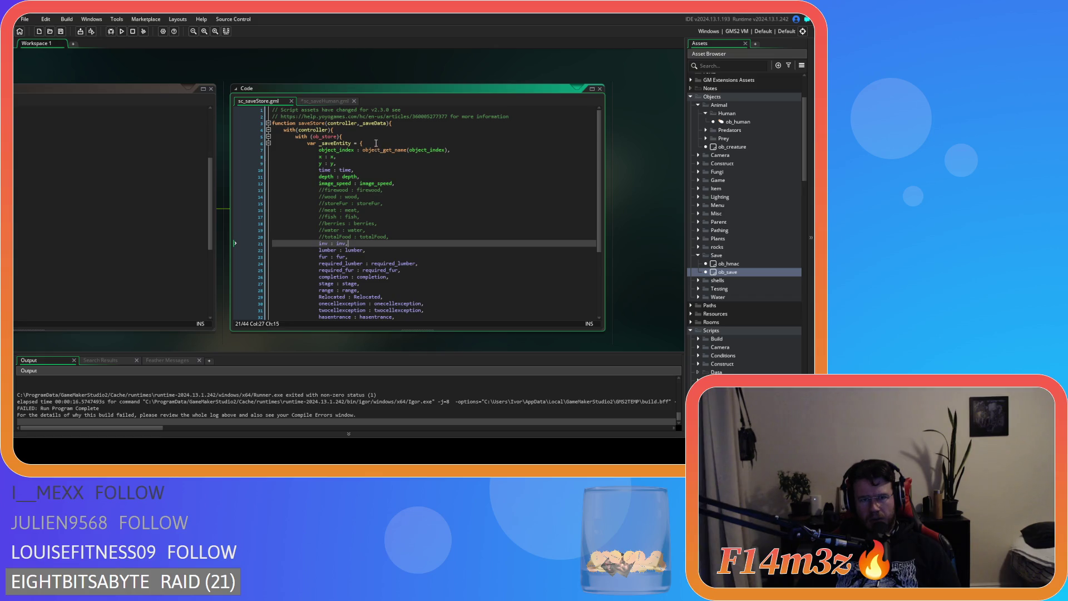
{"action": "left_click", "coordinate": [325, 101]}
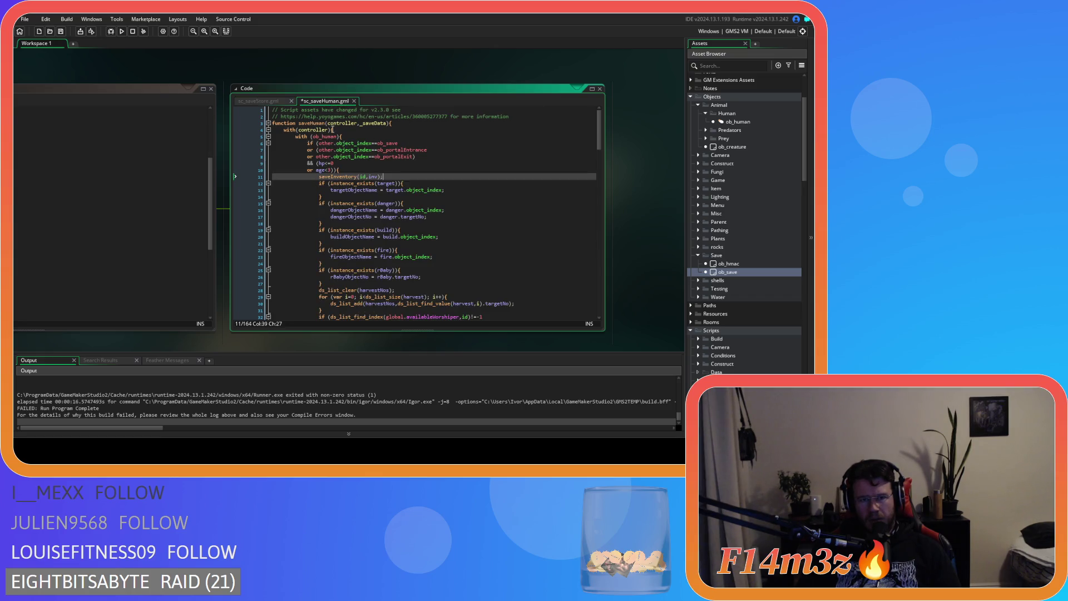
{"action": "left_click", "coordinate": [273, 101]}
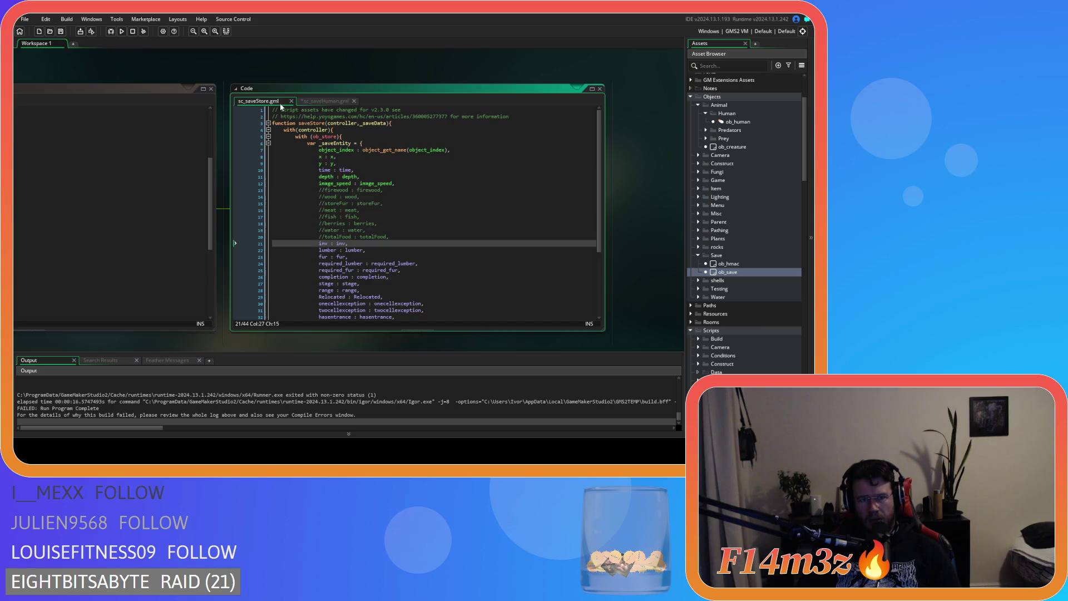
{"action": "left_click", "coordinate": [375, 135]}
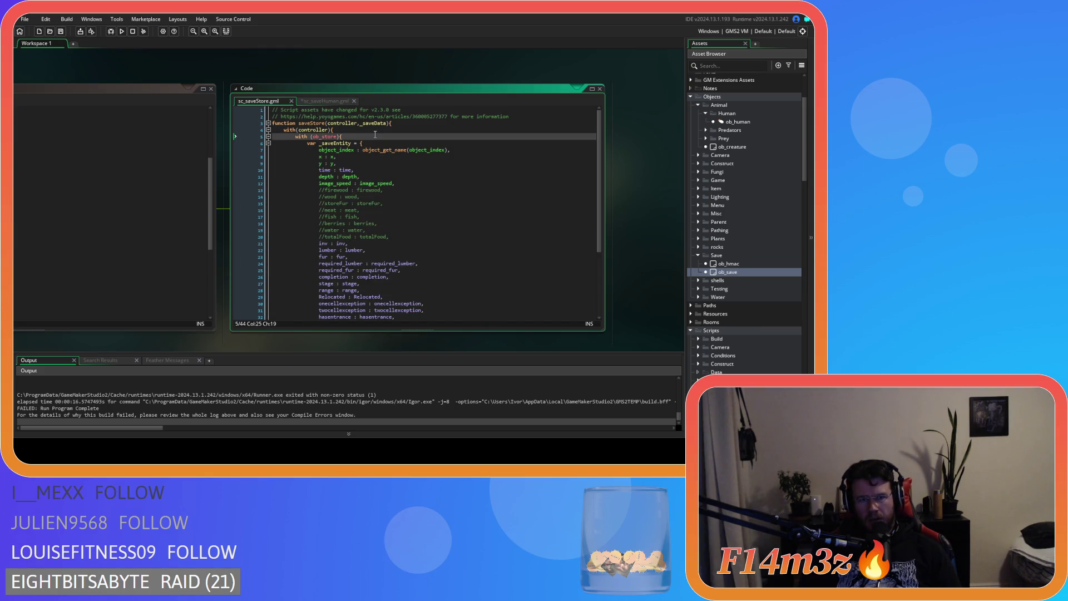
{"action": "key", "text": "Return"}
{"action": "type", "text": "saveInventory(id,inv);"}
{"action": "key", "text": "F5"}
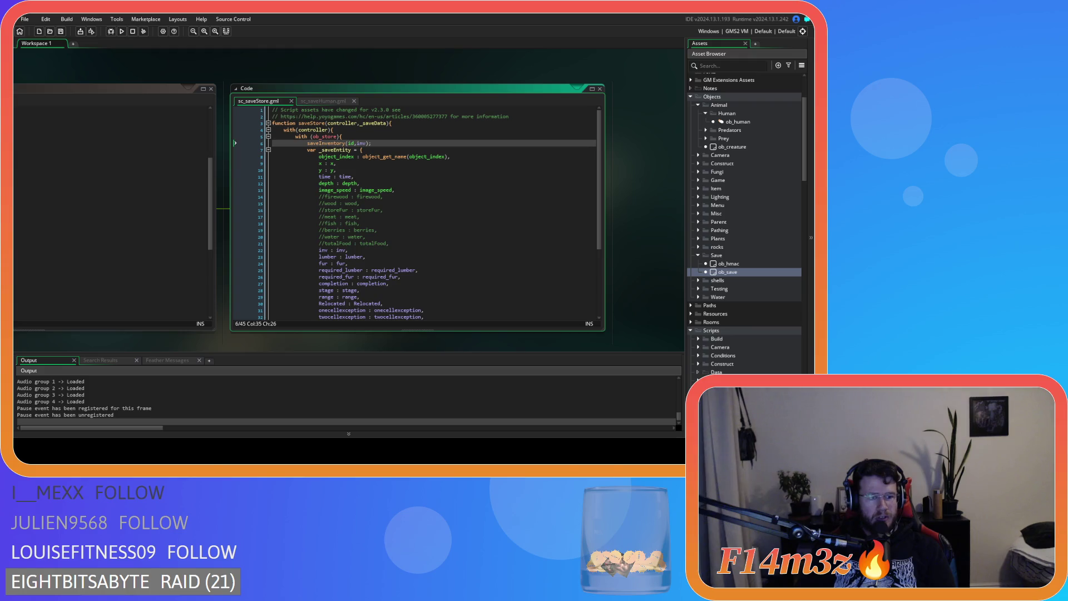
{"action": "key", "text": "Down"}
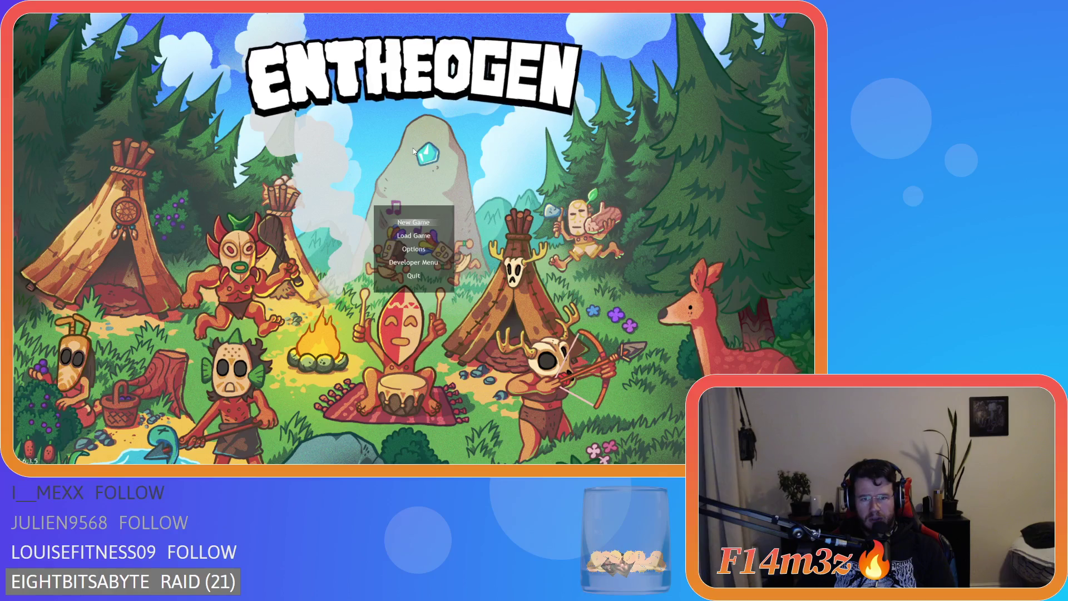
Confirm Load Game on the main menu to load the saved world.
{"action": "key", "text": "Return"}
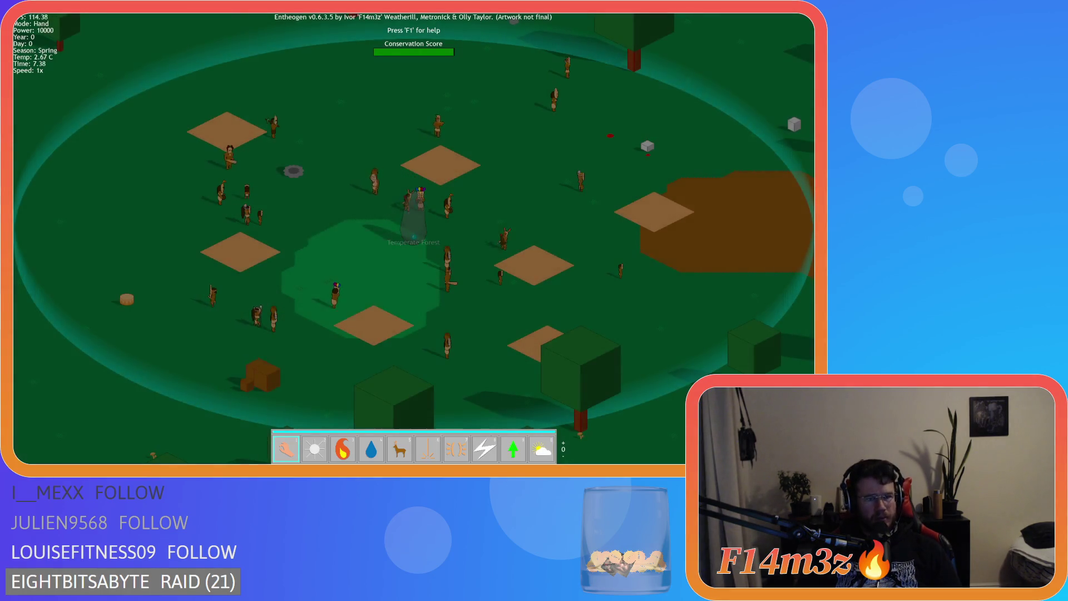
Select villager Eldunothen, then quicksave with F5 and quickload with F9.
{"action": "scroll", "coordinate": [96, 218], "scroll_direction": "up", "scroll_amount": 5}
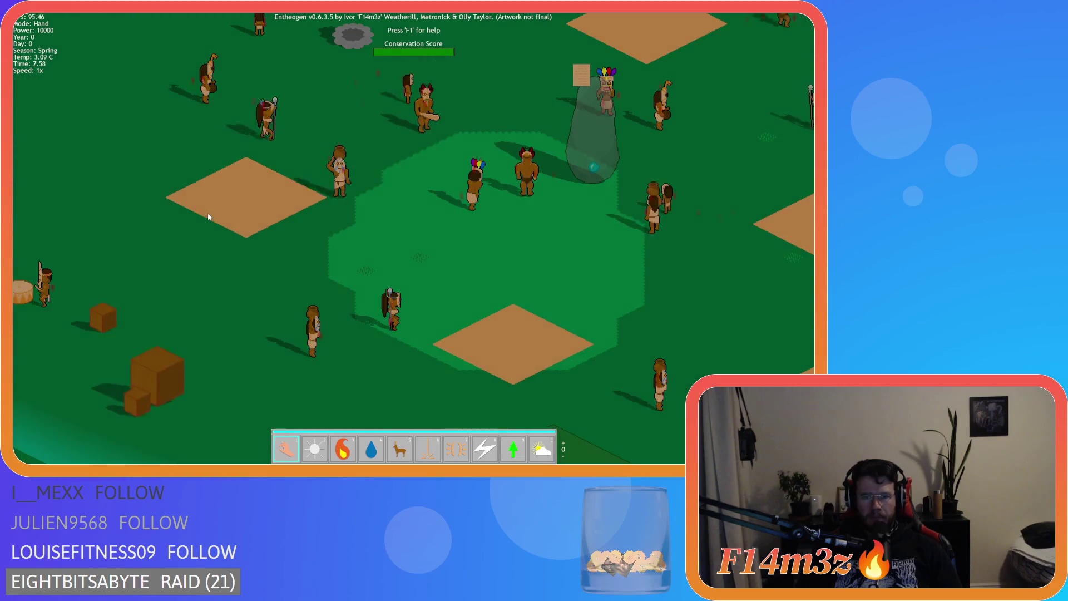
{"action": "scroll", "coordinate": [208, 216], "scroll_direction": "down", "scroll_amount": 5}
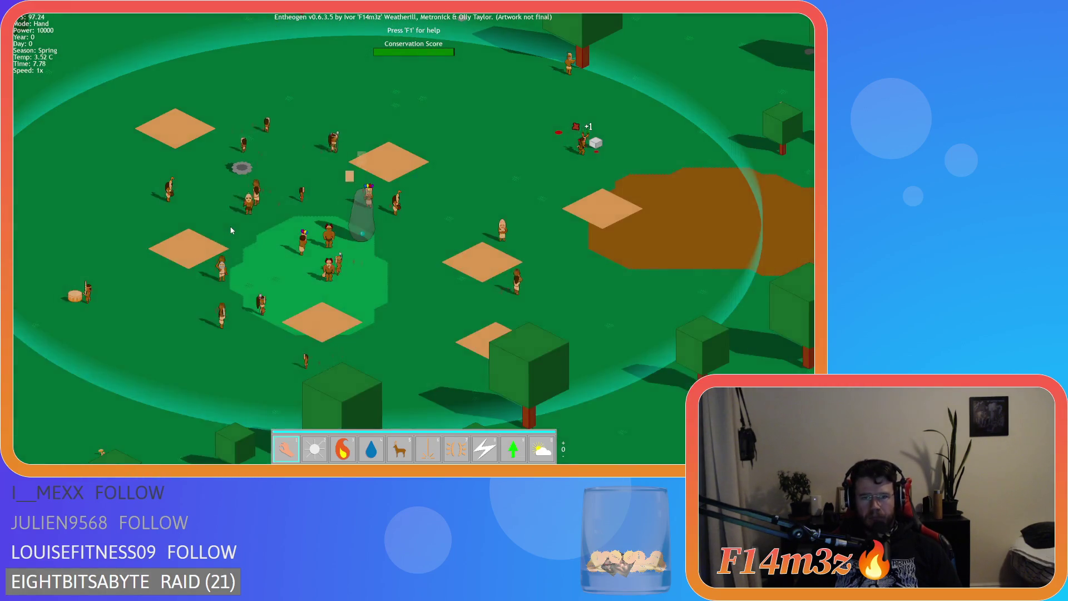
{"action": "scroll", "coordinate": [435, 262], "scroll_direction": "up", "scroll_amount": 5}
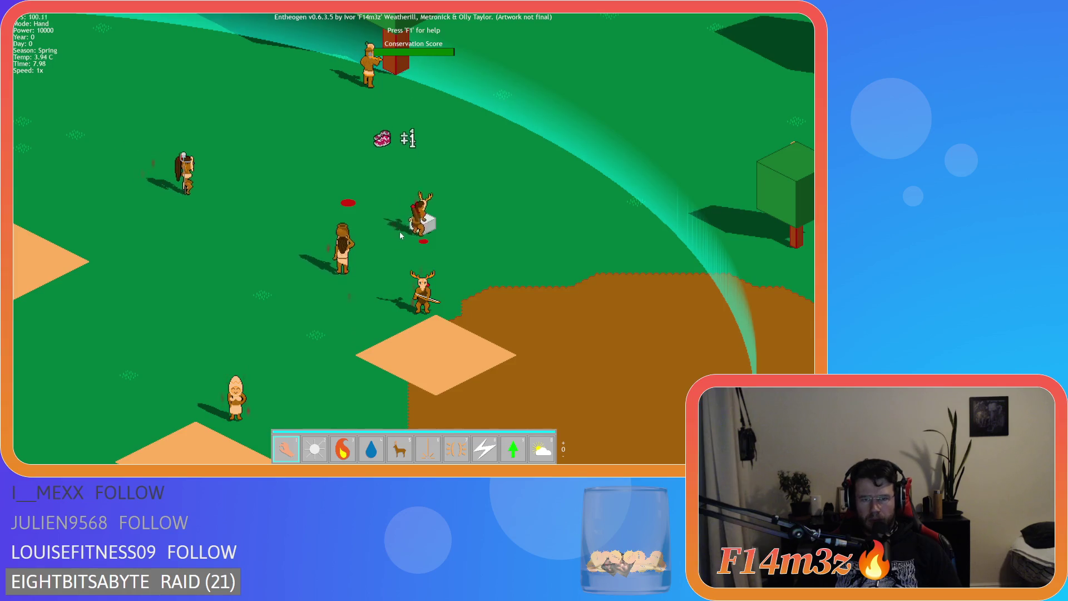
{"action": "left_click", "coordinate": [400, 233]}
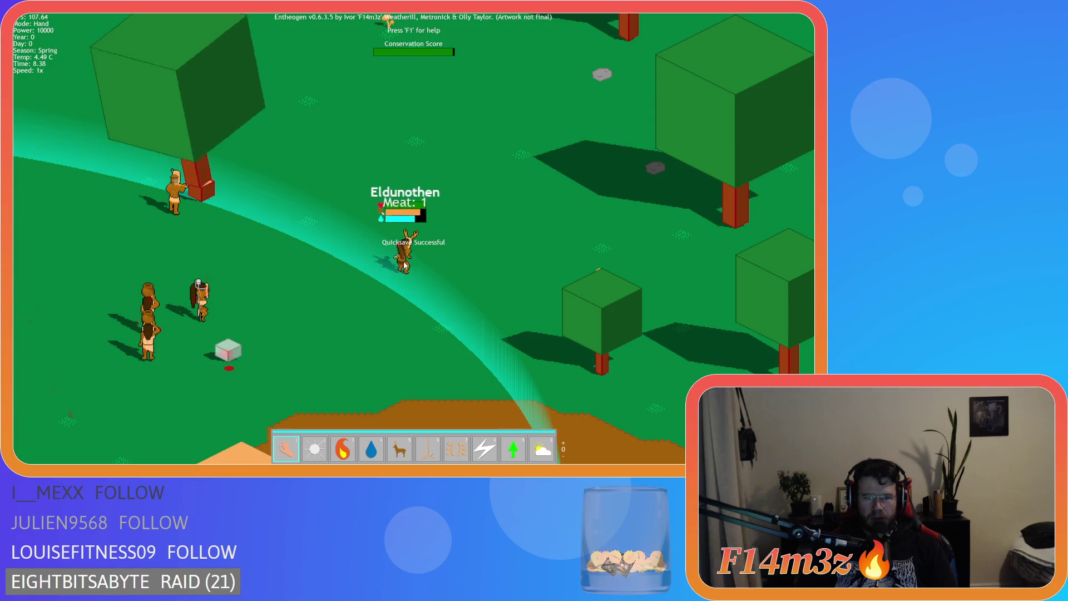
{"action": "key", "text": "F5"}
{"action": "key", "text": "F9"}
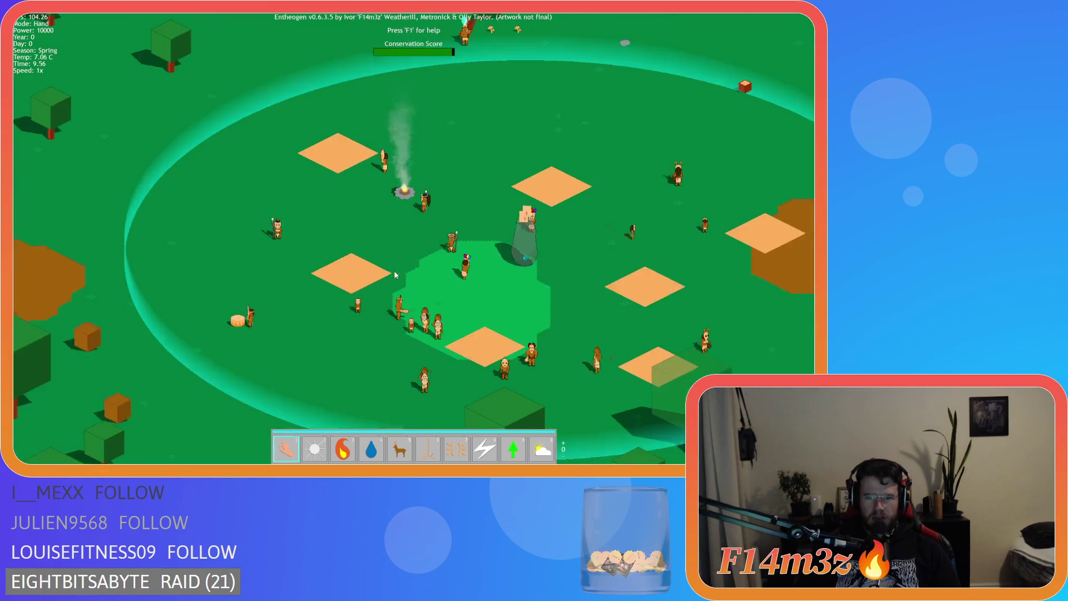
Zoom and pan the camera around the village and forest to inspect the reloaded world.
{"action": "mouse_move", "coordinate": [582, 244]}
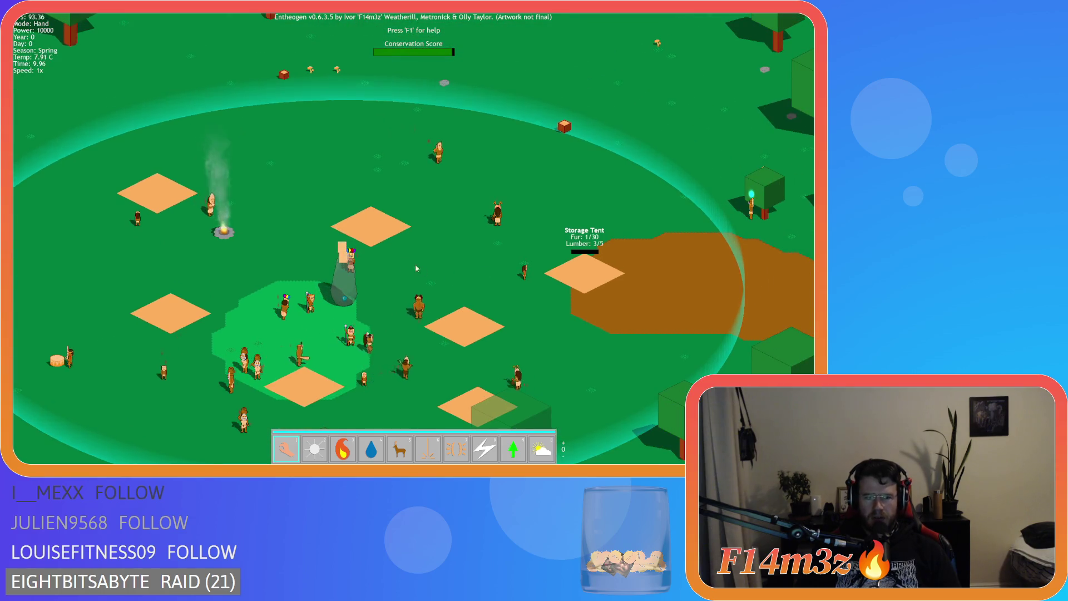
{"action": "scroll", "coordinate": [415, 264], "scroll_direction": "down", "scroll_amount": 5}
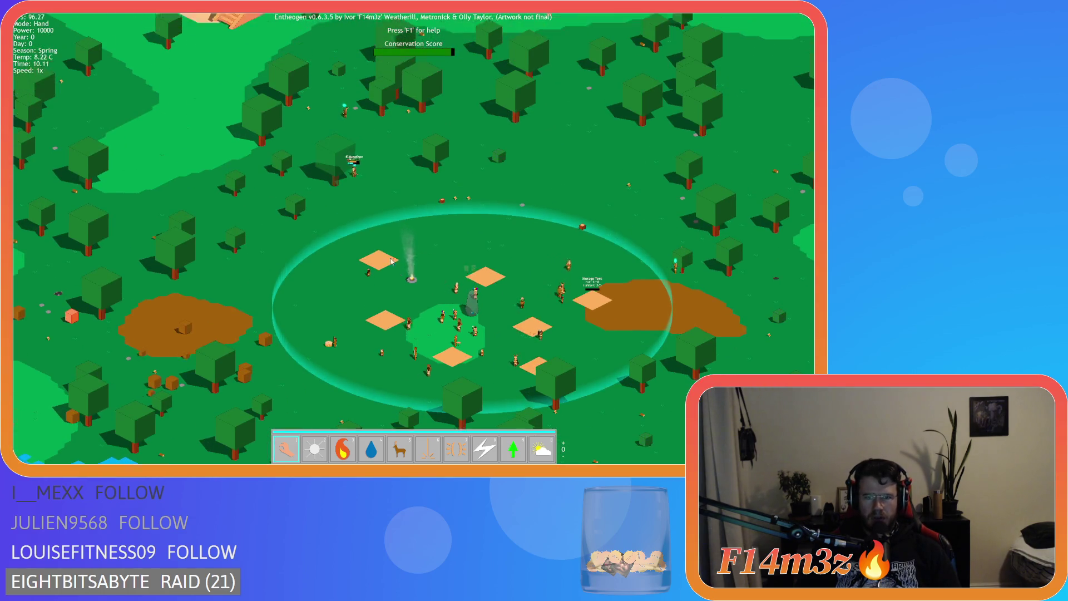
{"action": "scroll", "coordinate": [356, 243], "scroll_direction": "up", "scroll_amount": 5}
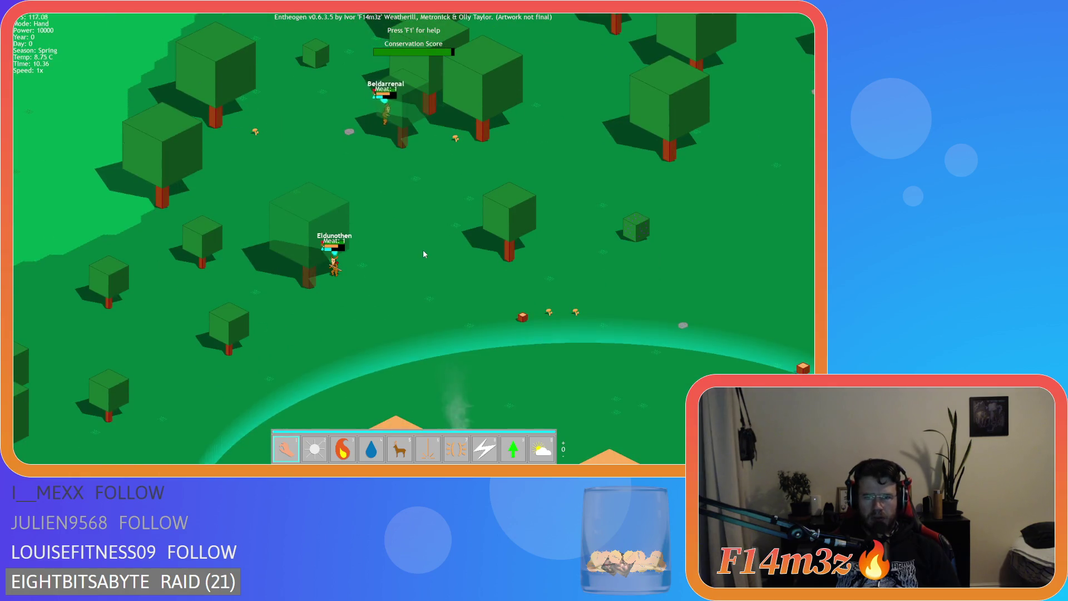
{"action": "key", "text": "d"}
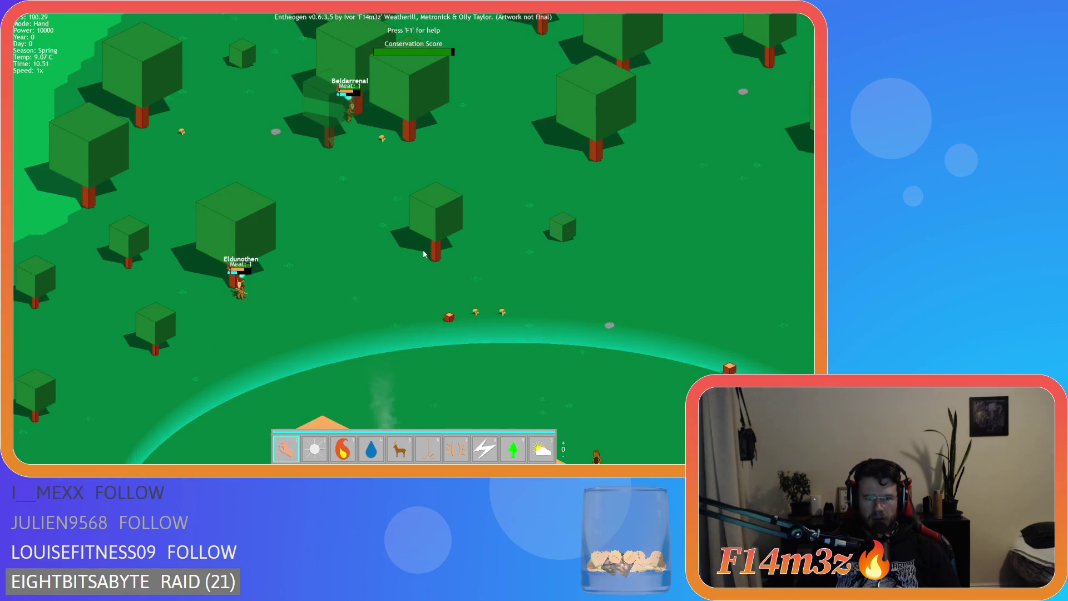
{"action": "key", "text": "s"}
{"action": "key", "text": "a"}
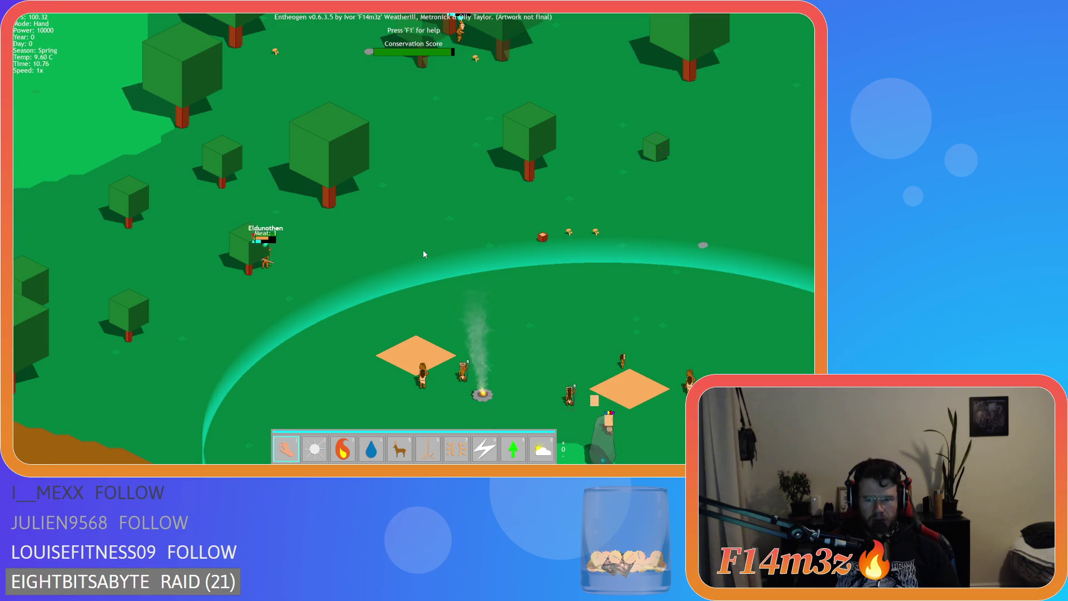
{"action": "scroll", "coordinate": [424, 253], "scroll_direction": "down", "scroll_amount": 5}
{"action": "scroll", "coordinate": [423, 253], "scroll_direction": "up", "scroll_amount": 5}
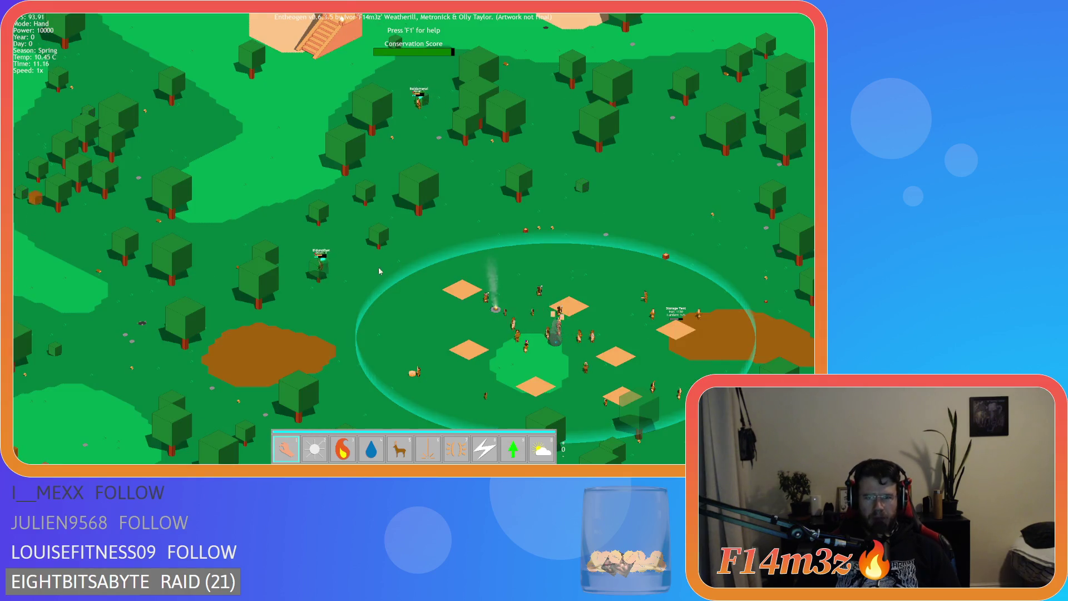
{"action": "key", "text": "w"}
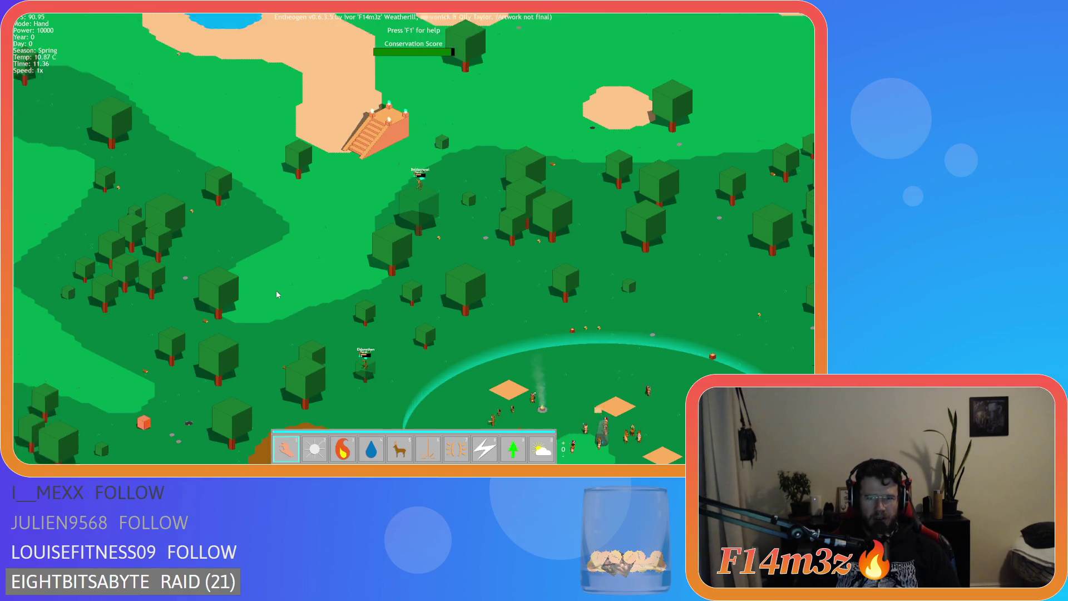
{"action": "scroll", "coordinate": [331, 291], "scroll_direction": "up", "scroll_amount": 5}
{"action": "scroll", "coordinate": [332, 291], "scroll_direction": "down", "scroll_amount": 10}
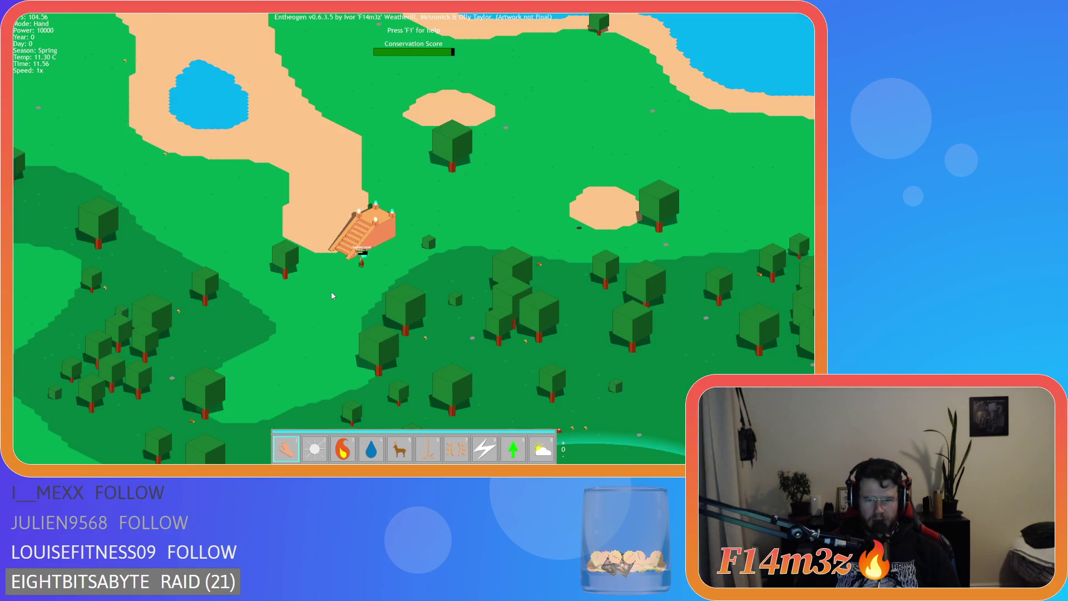
{"action": "scroll", "coordinate": [332, 291], "scroll_direction": "up", "scroll_amount": 4}
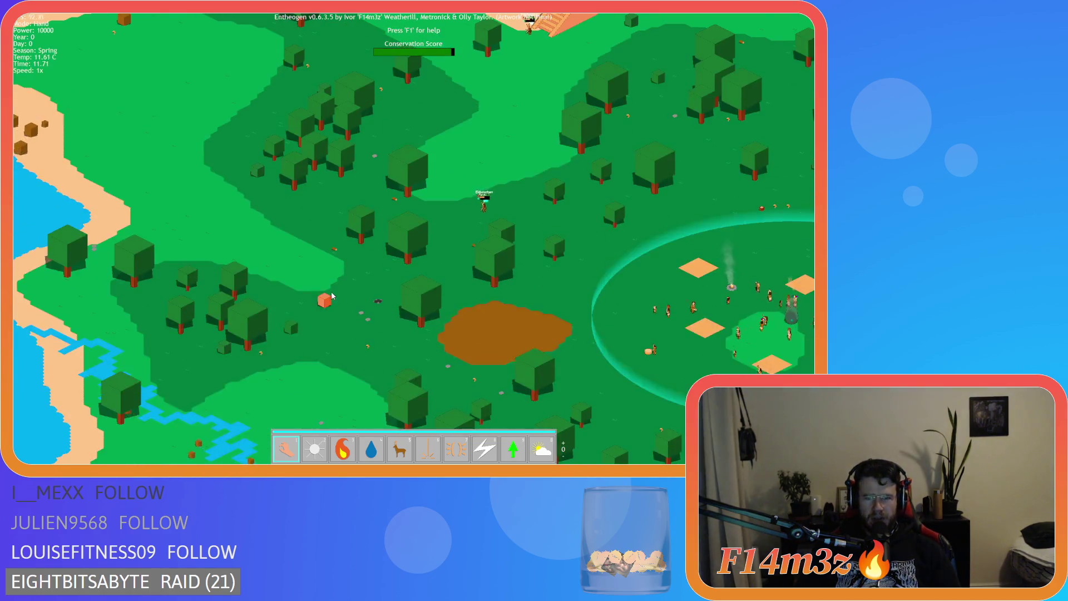
{"action": "scroll", "coordinate": [332, 291], "scroll_direction": "down", "scroll_amount": 3}
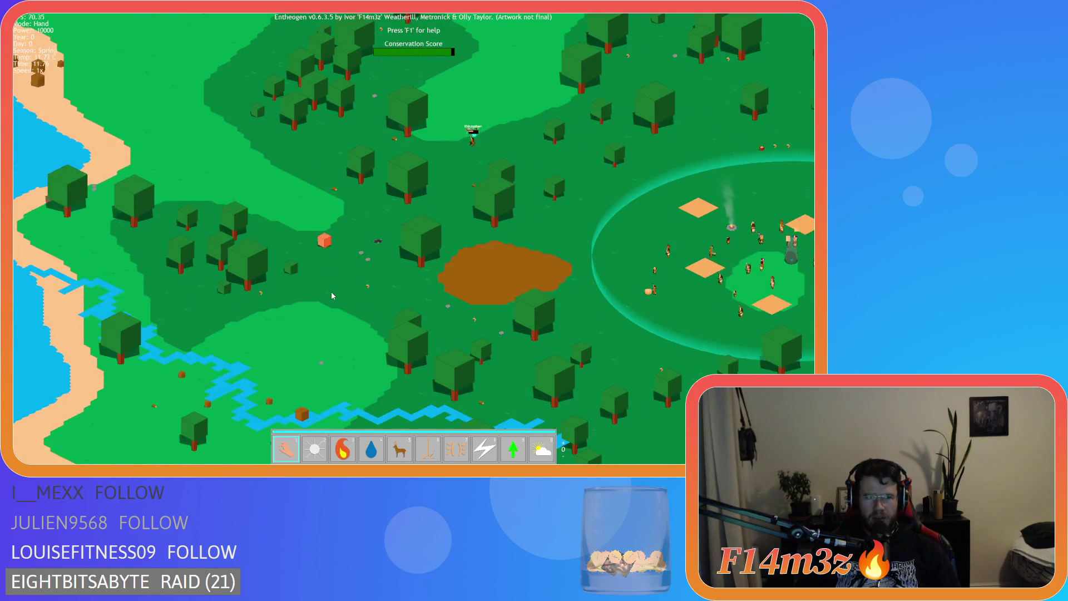
{"action": "scroll", "coordinate": [332, 291], "scroll_direction": "up", "scroll_amount": 3}
{"action": "key", "text": "w"}
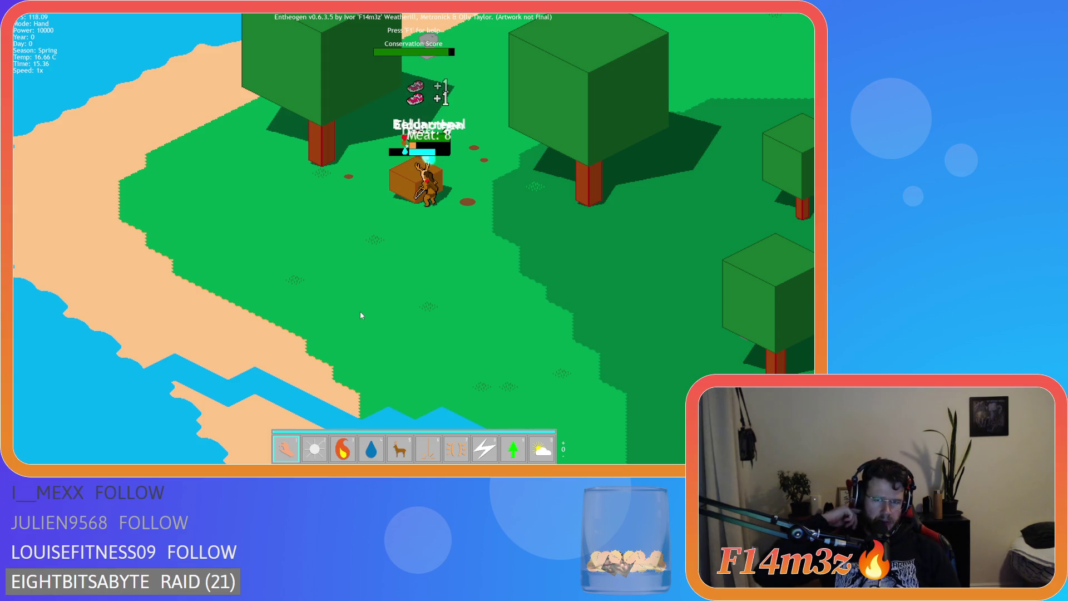
Pan through the forest to the hunters Beldarrenal and Eldunothen, each carrying 17 meat.
{"action": "key", "text": "Up"}
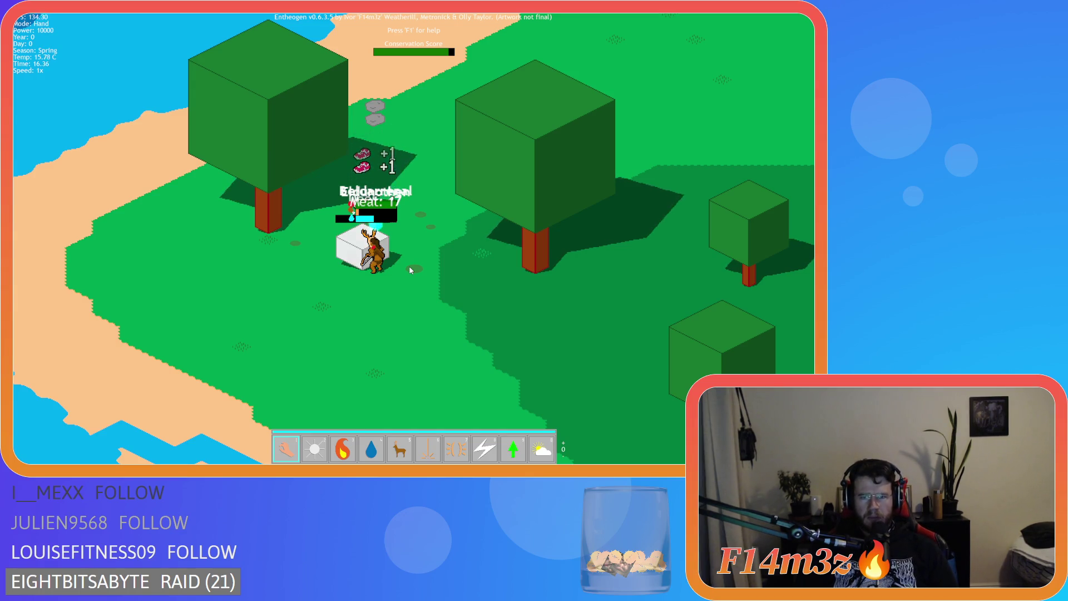
{"action": "key", "text": "d"}
{"action": "key", "text": "s"}
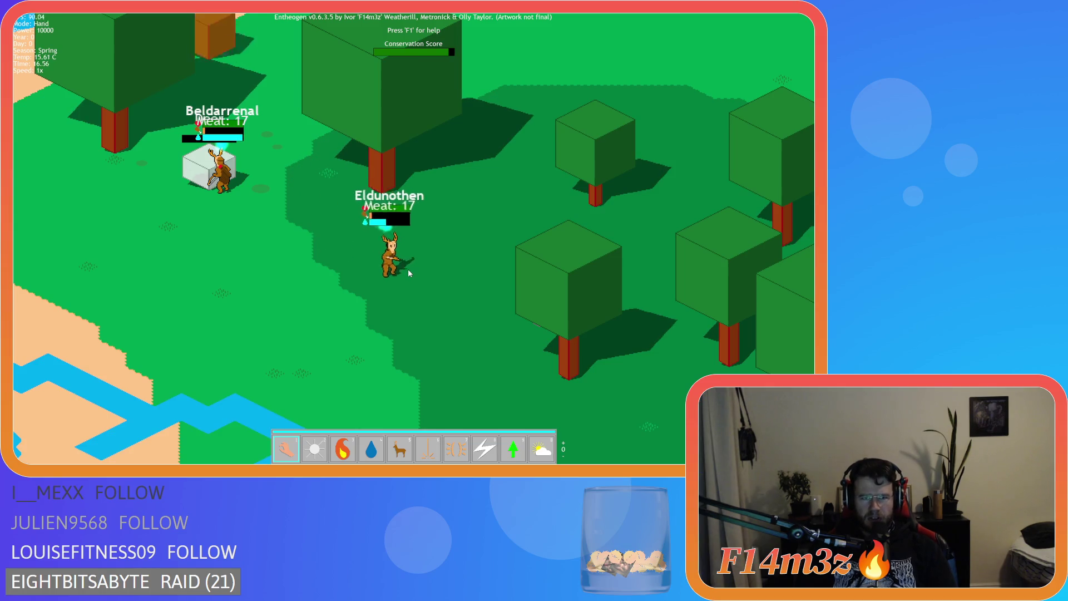
Reload the quicksave with F5 and pan across the village to the Storage Tent.
{"action": "key", "text": "F5"}
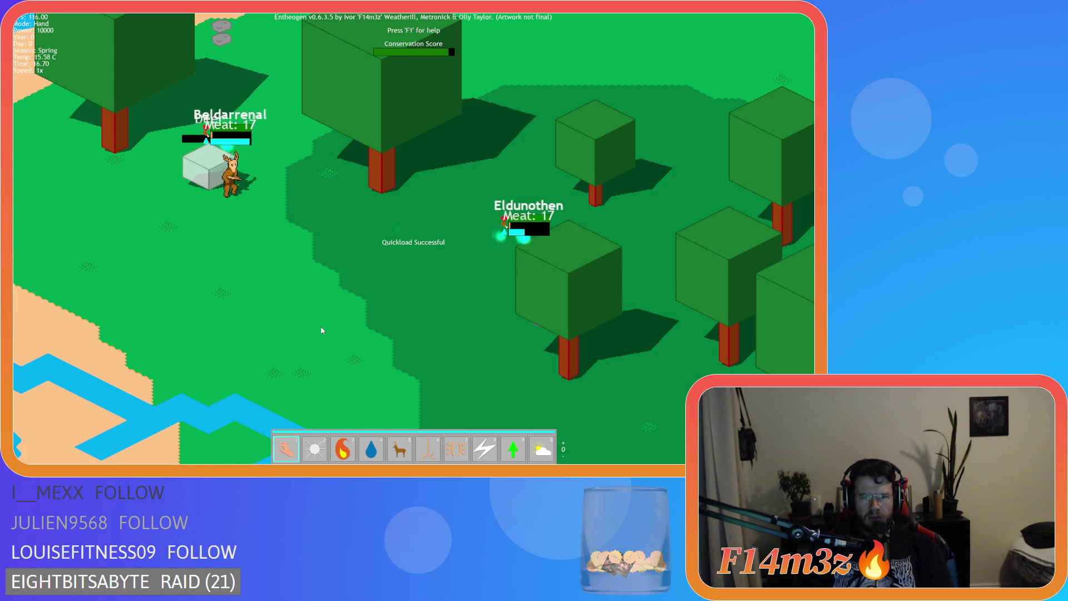
{"action": "key", "text": "d"}
{"action": "scroll", "coordinate": [321, 331], "scroll_direction": "down", "scroll_amount": 5}
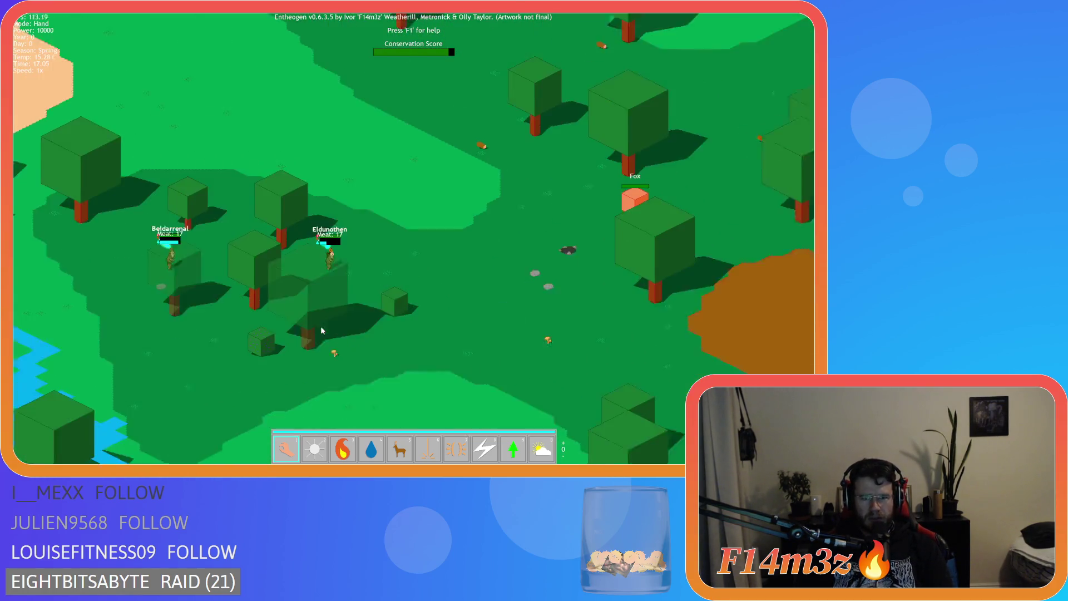
{"action": "key", "text": "d"}
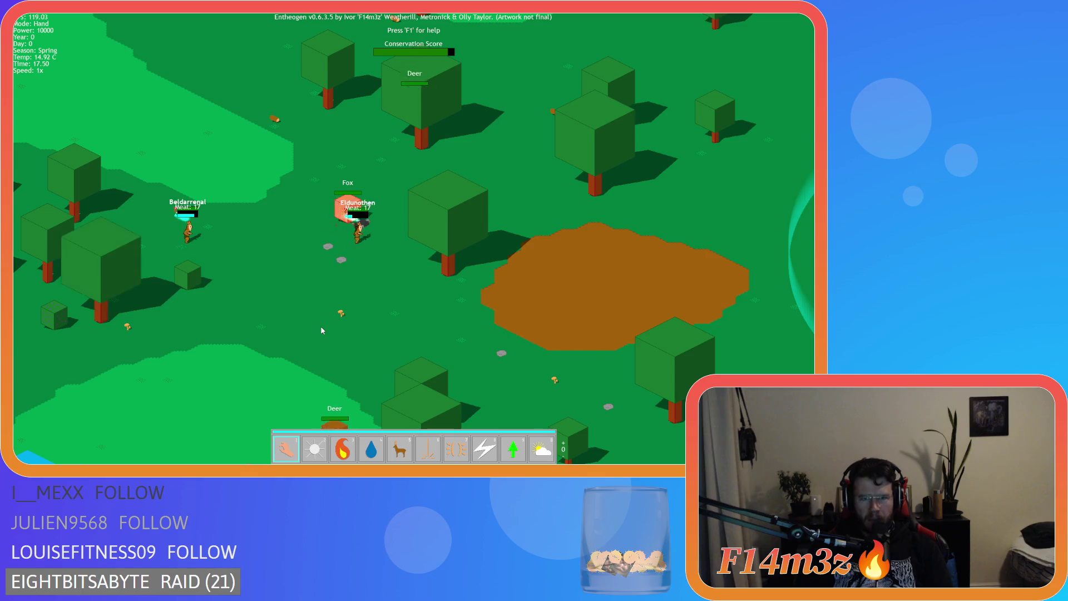
{"action": "key", "text": "d"}
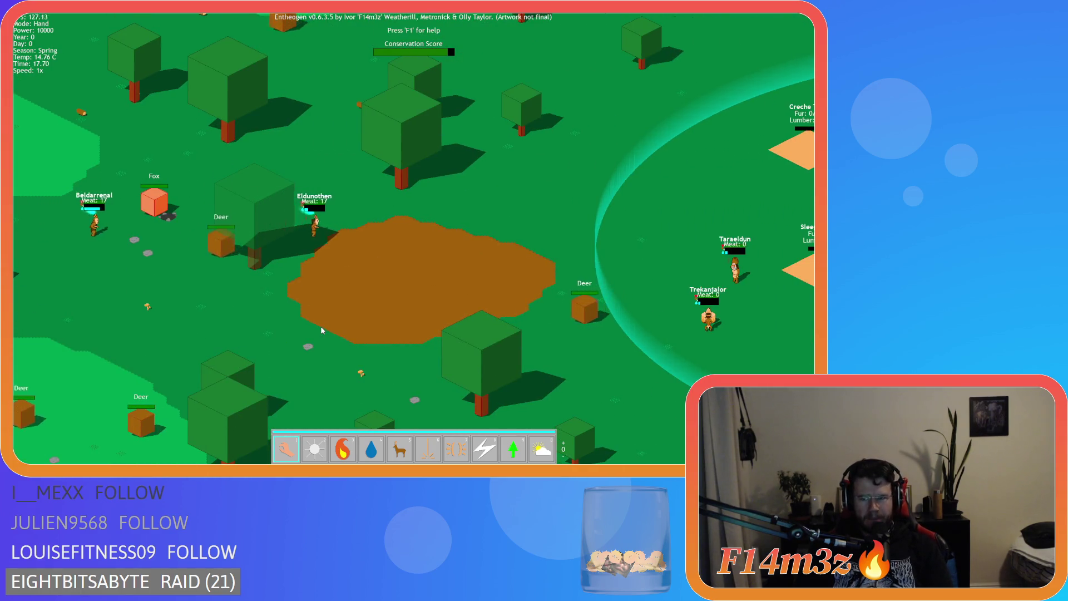
{"action": "key", "text": "d"}
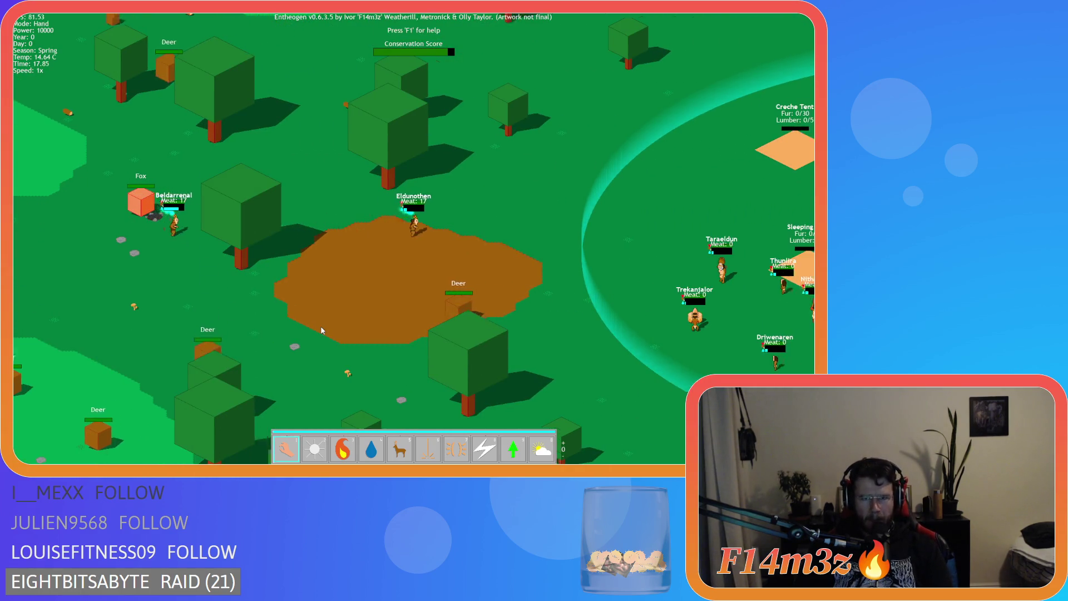
{"action": "key", "text": "d"}
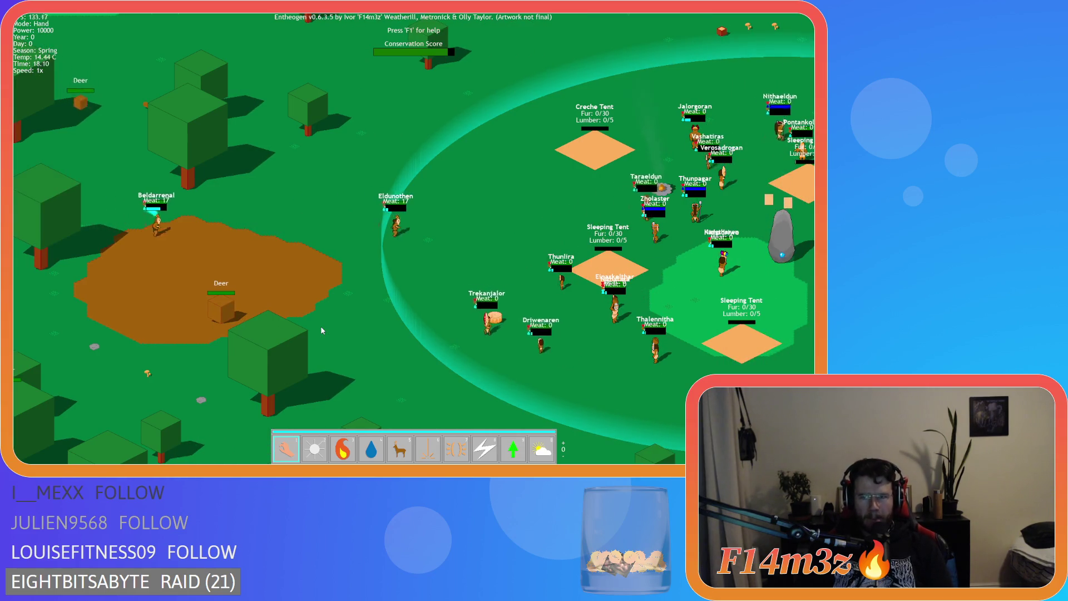
{"action": "key", "text": "d"}
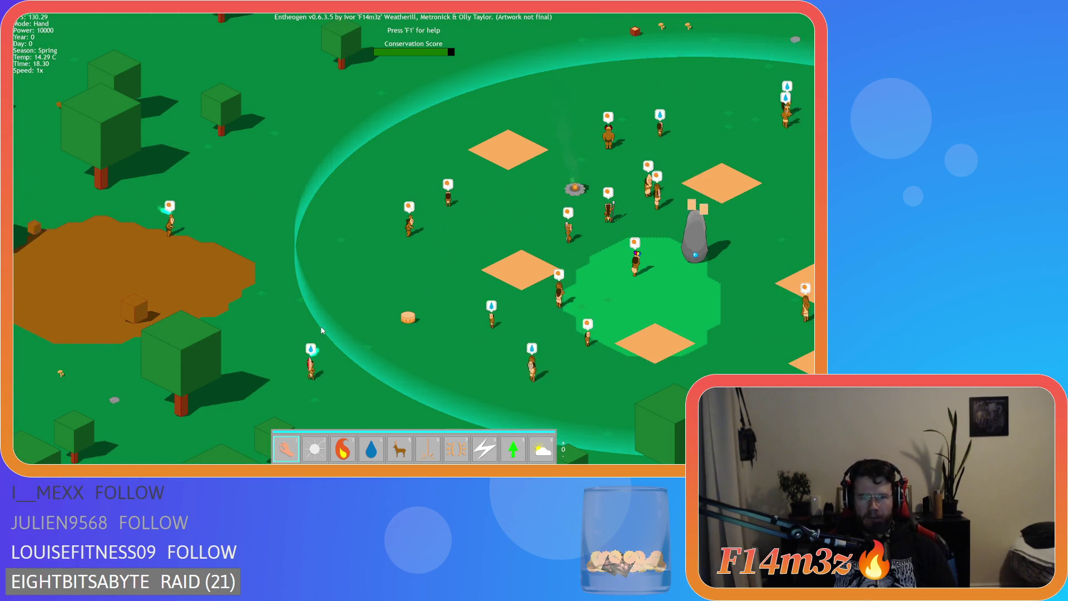
{"action": "key", "text": "d"}
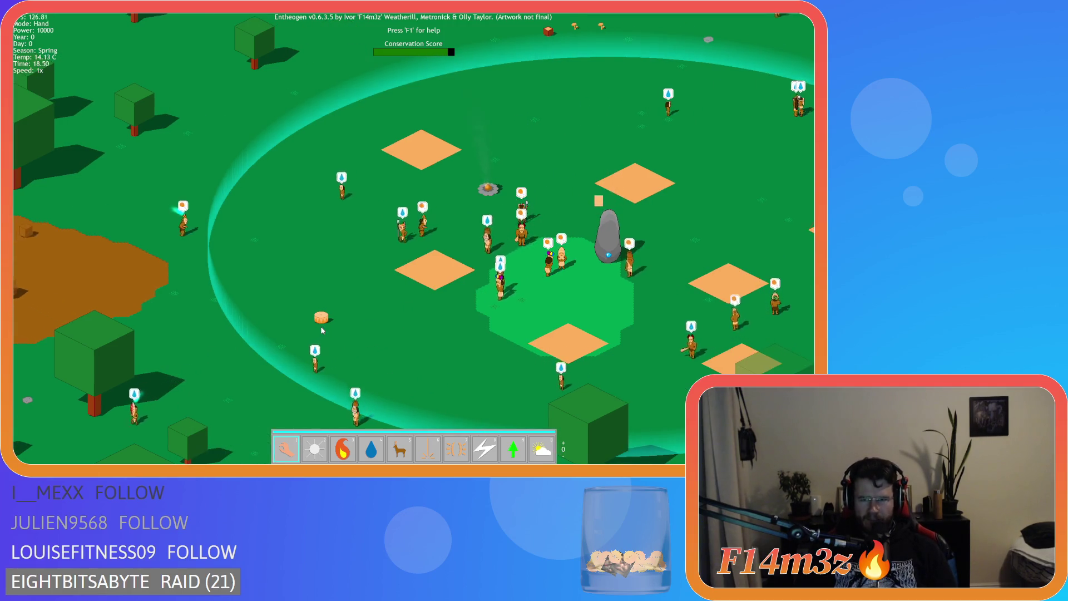
{"action": "key", "text": "d"}
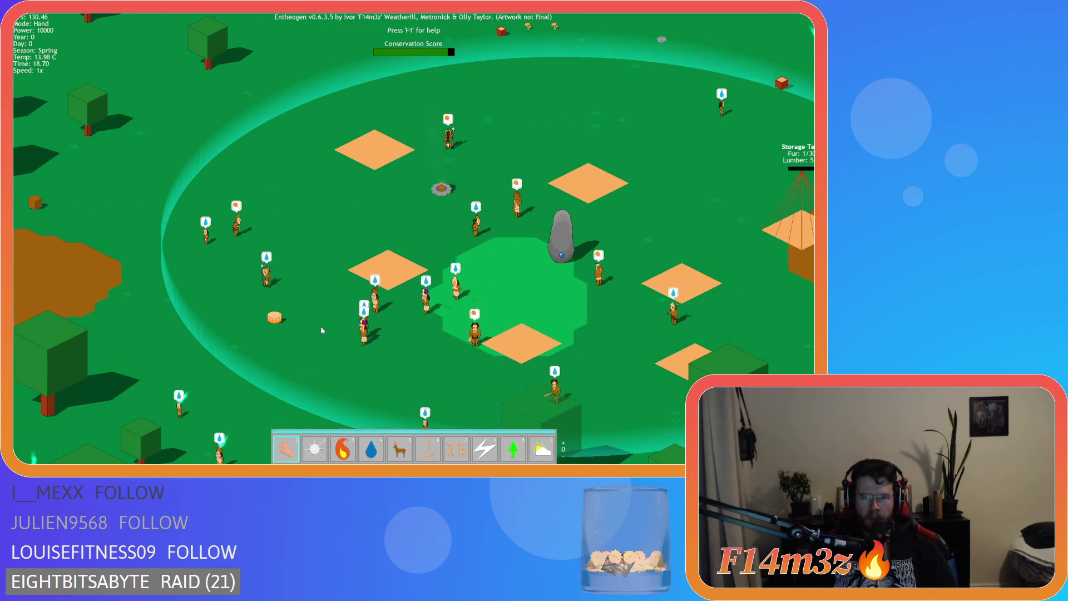
{"action": "key", "text": "d"}
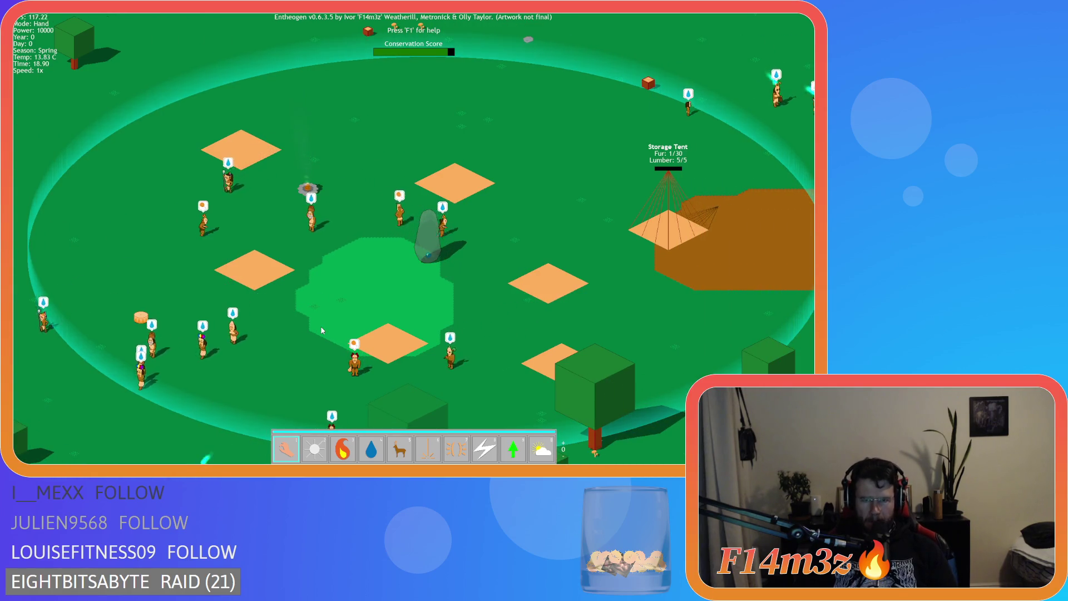
{"action": "key", "text": "d"}
{"action": "key", "text": "d"}
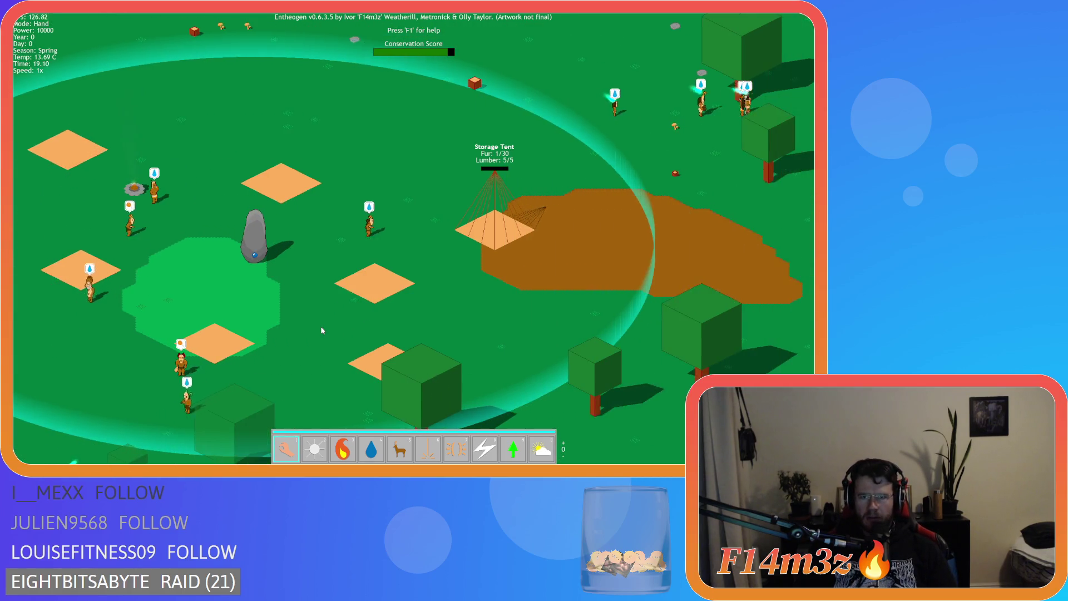
{"action": "key", "text": "w"}
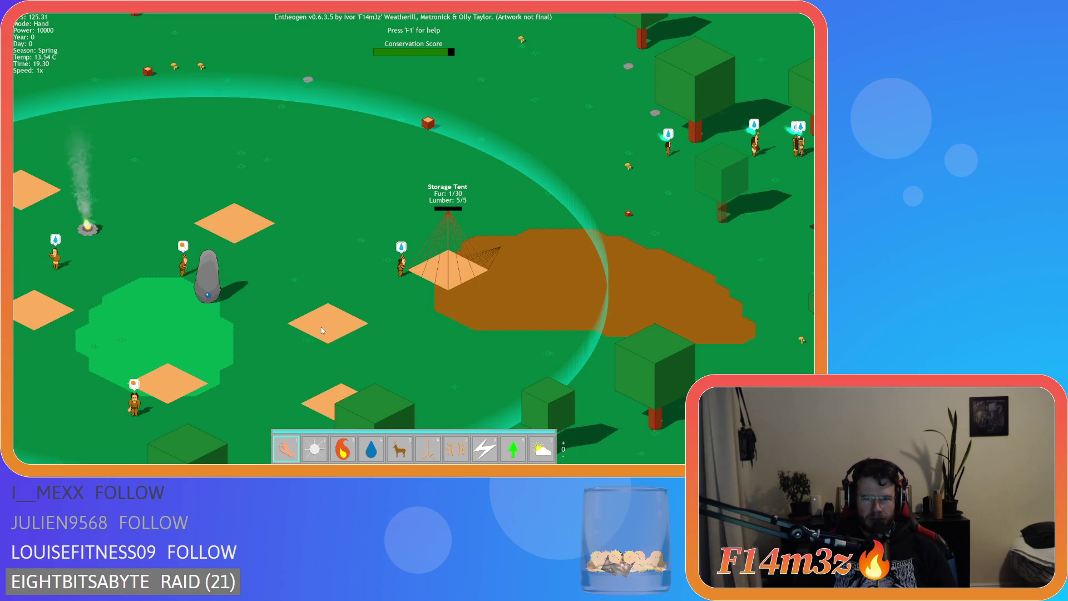
Spawn a deer herd near the village for 1000 power and return to Hand mode.
{"action": "key", "text": "5"}
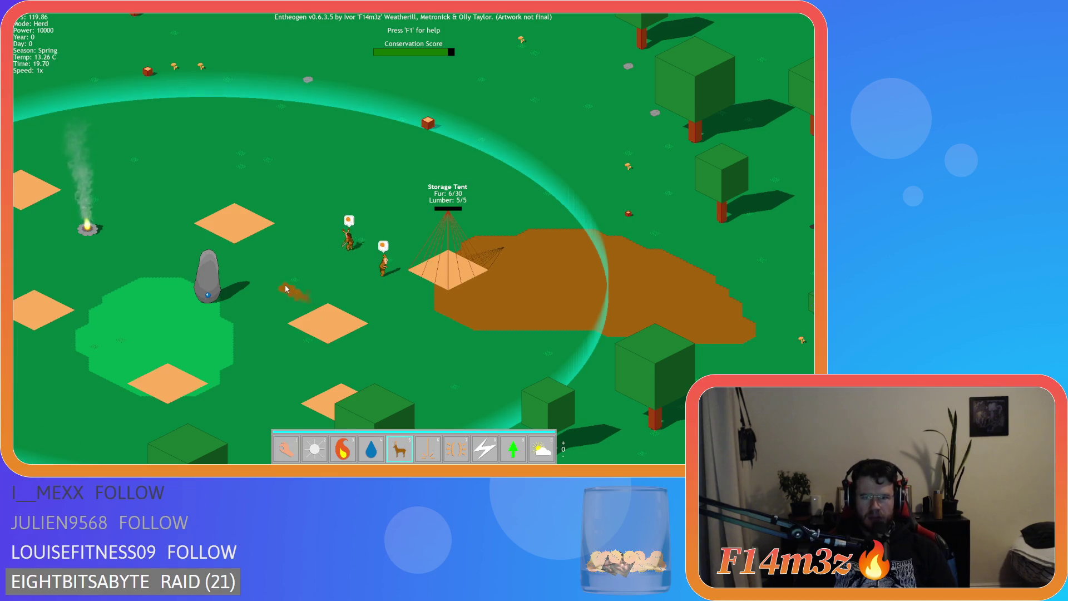
{"action": "key", "text": "a"}
{"action": "left_click", "coordinate": [334, 220]}
{"action": "key", "text": "1"}
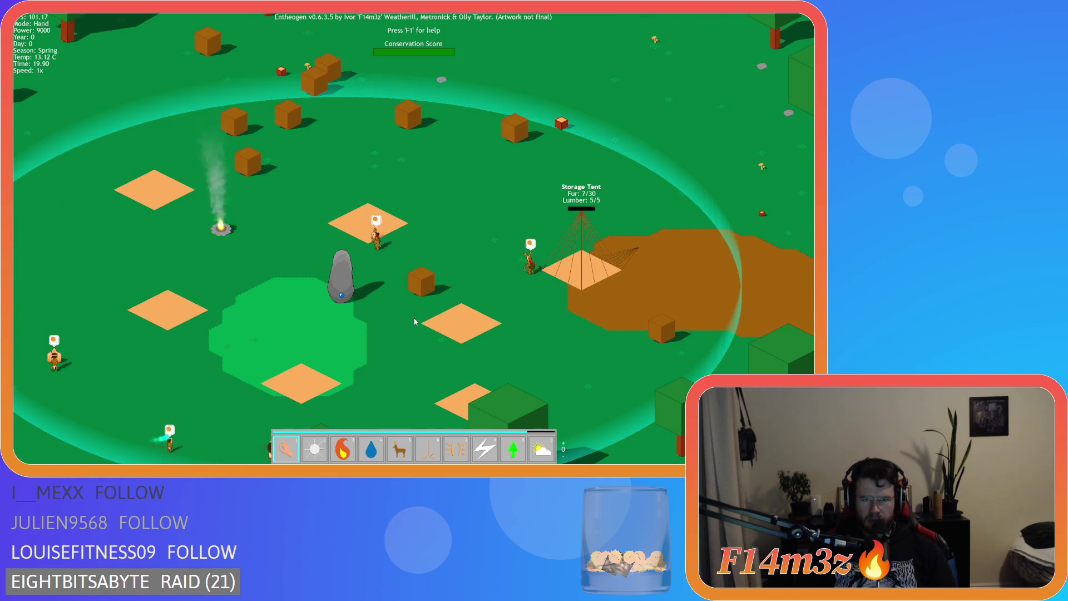
{"action": "key", "text": "a"}
{"action": "key", "text": "s"}
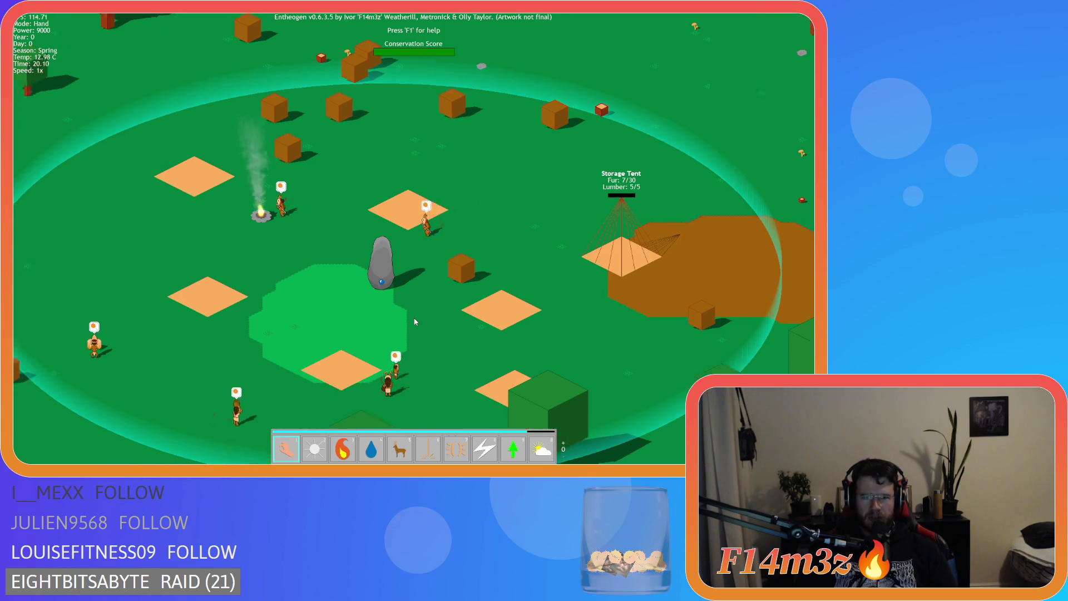
{"action": "key", "text": "d"}
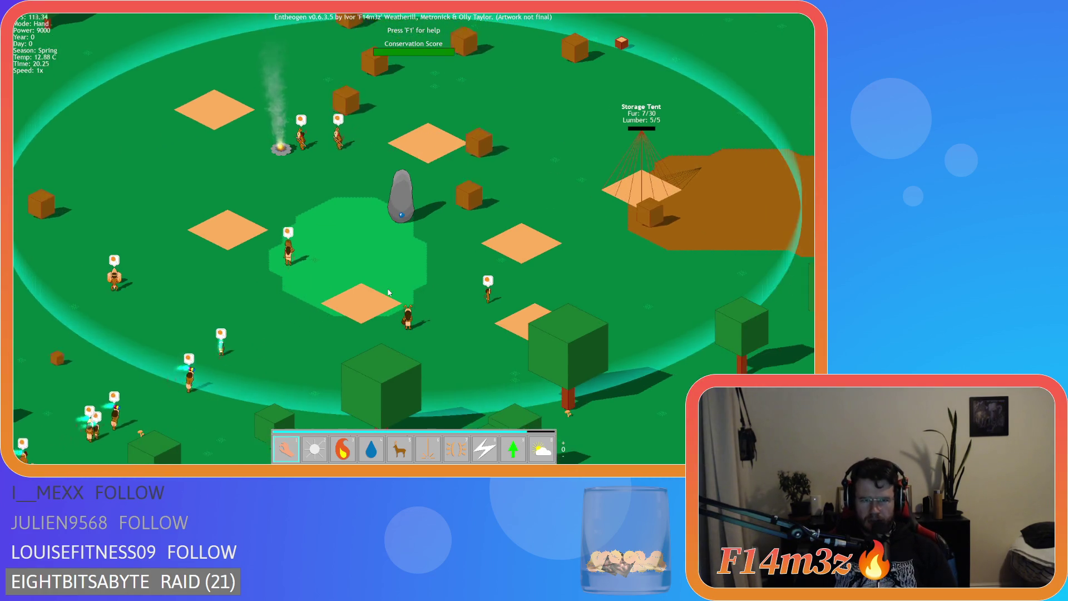
{"action": "key", "text": "w"}
{"action": "key", "text": "d"}
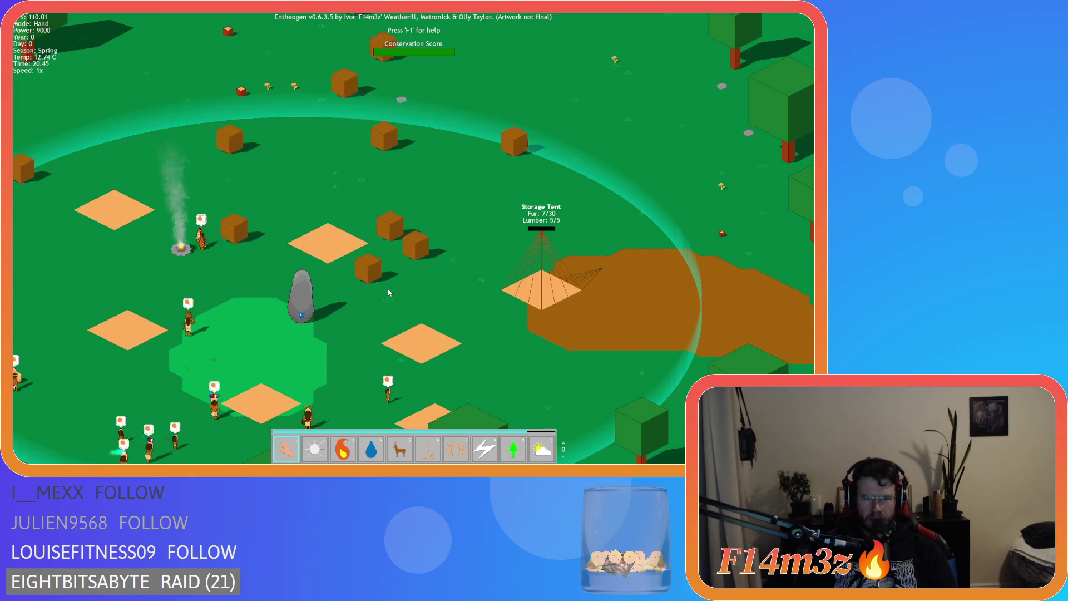
{"action": "key", "text": "a"}
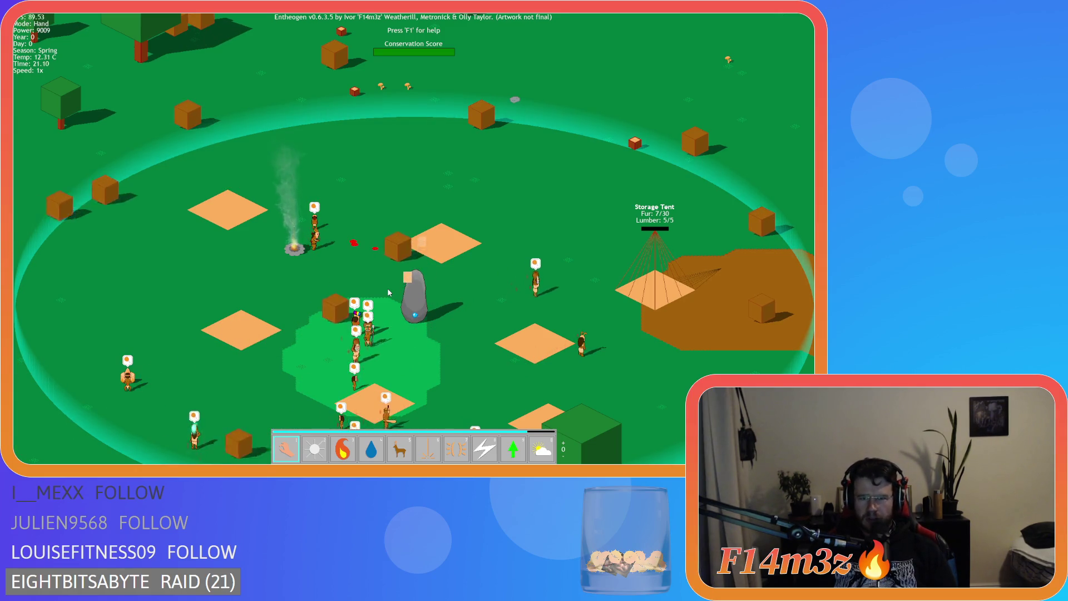
Pause the simulation, resume it after a long wait, and open the Tribe overview showing 24 villagers.
{"action": "scroll", "coordinate": [389, 292], "scroll_direction": "up", "scroll_amount": 3}
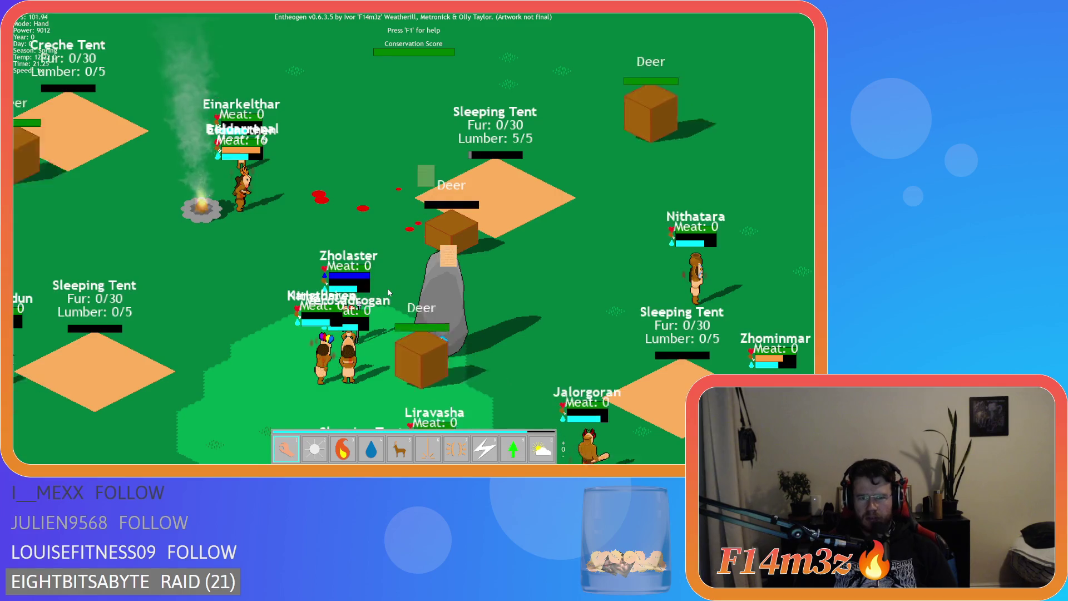
{"action": "scroll", "coordinate": [388, 293], "scroll_direction": "down", "scroll_amount": 3}
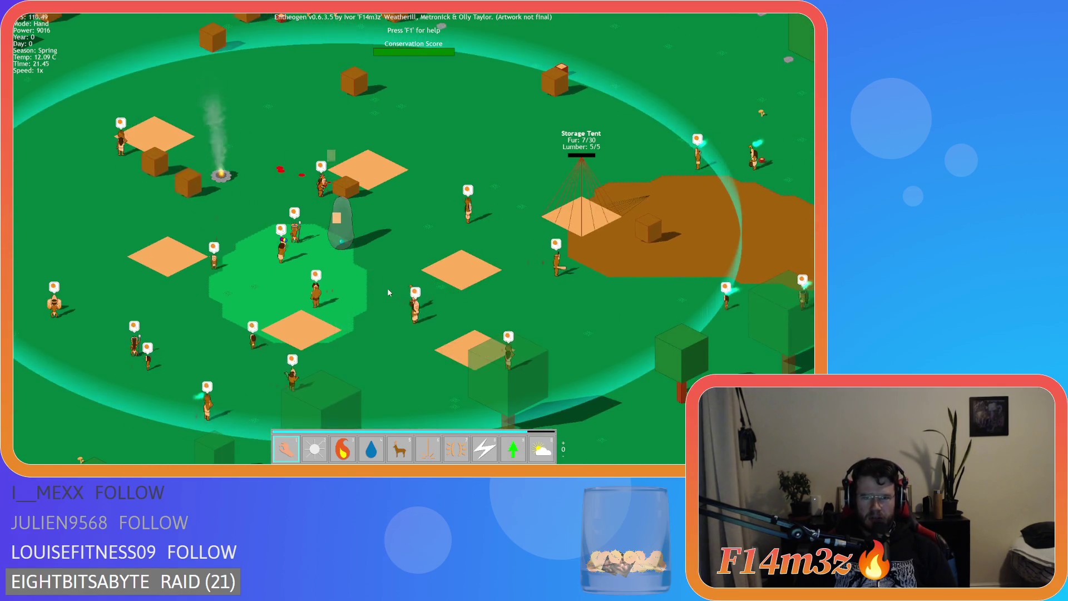
{"action": "key", "text": "w"}
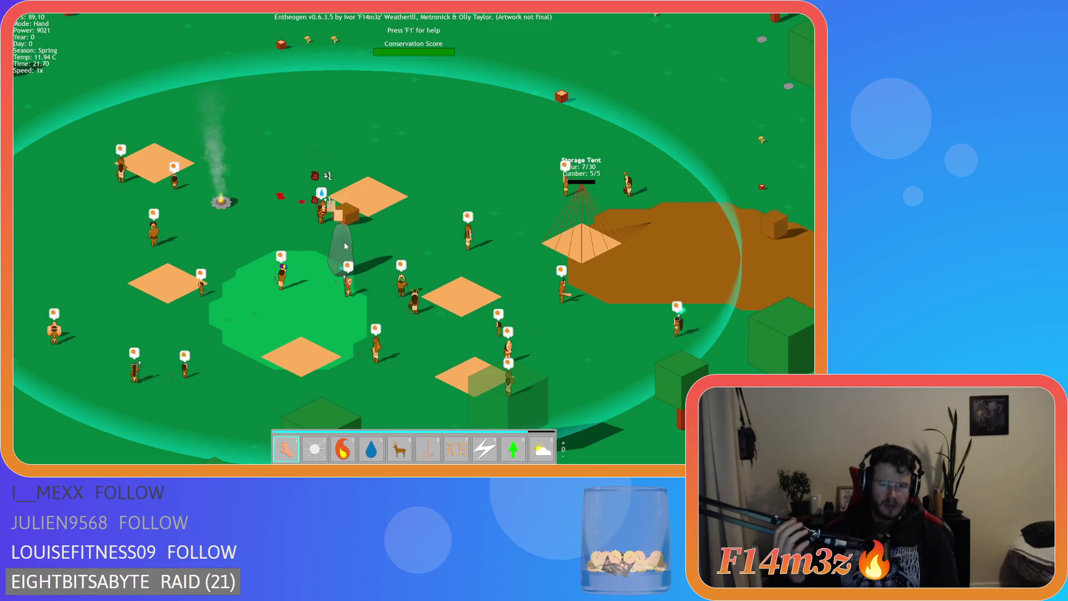
{"action": "key", "text": "space"}
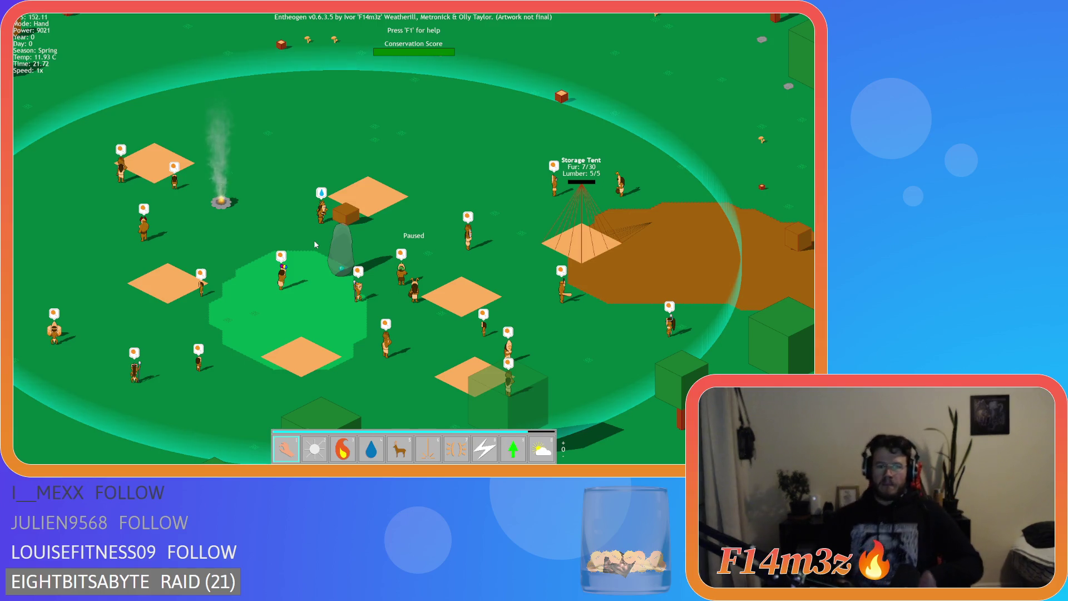
{"action": "key", "text": "a"}
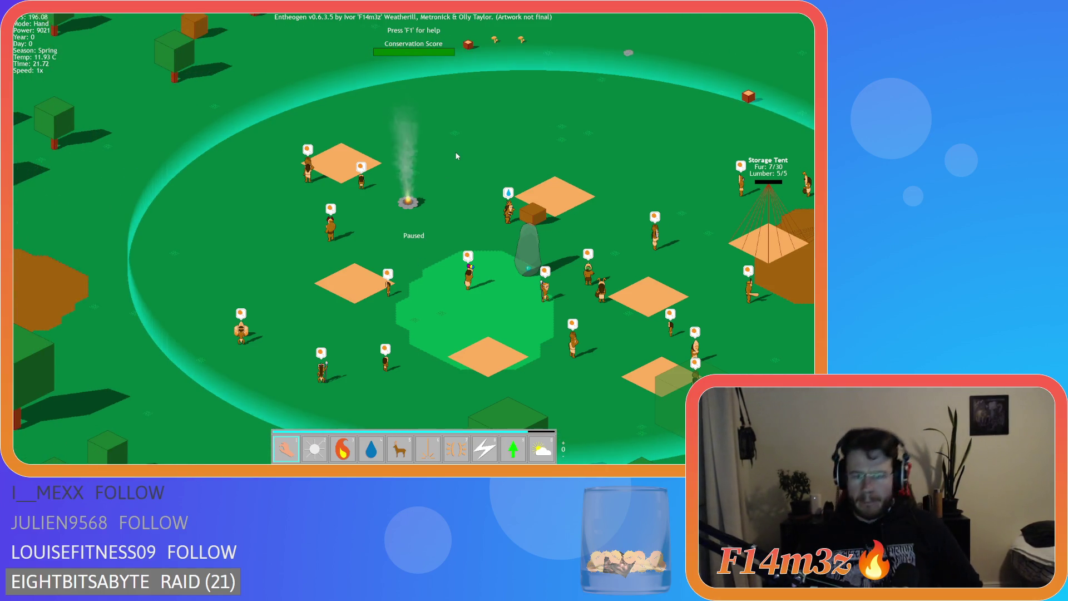
{"action": "key", "text": "space"}
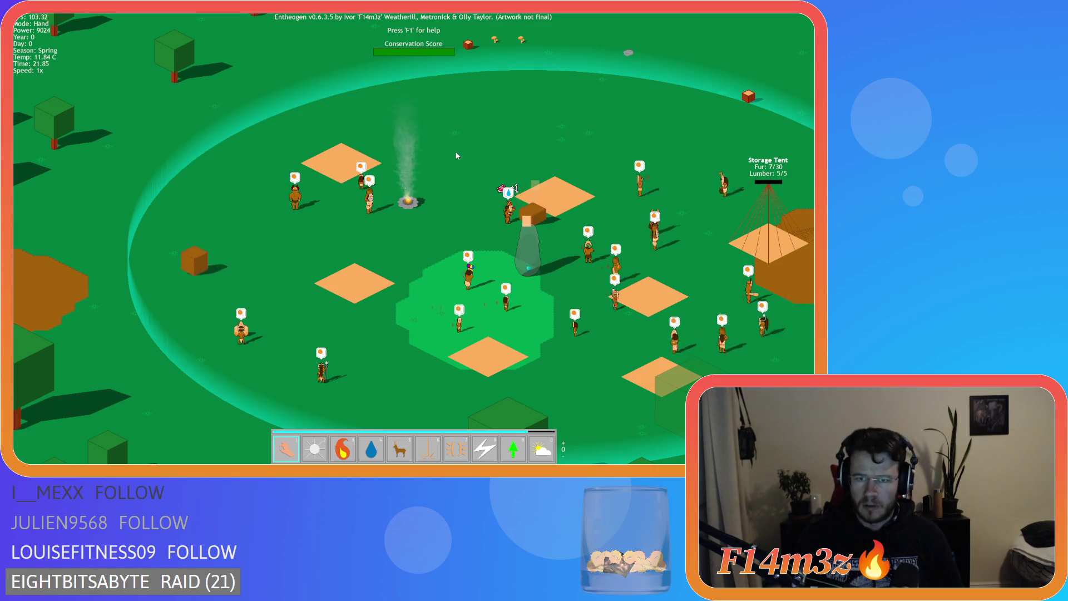
{"action": "key", "text": "Tab"}
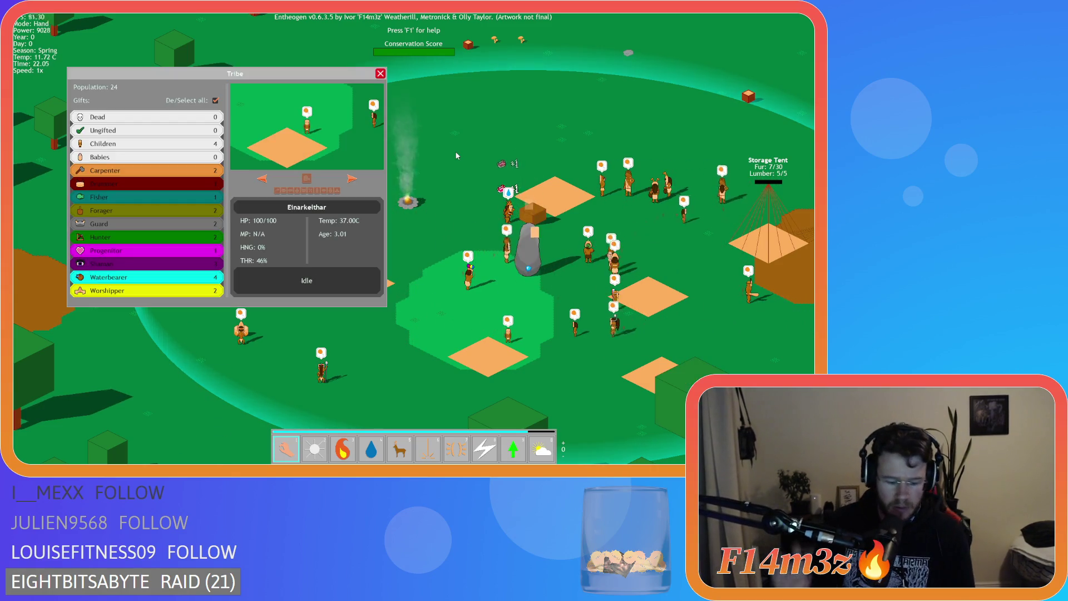
Close the Tribe overview and follow Beldarrenal to the Storage Tent, now holding 13/30 fur.
{"action": "key", "text": "Tab"}
{"action": "scroll", "coordinate": [517, 207], "scroll_direction": "up", "scroll_amount": 5}
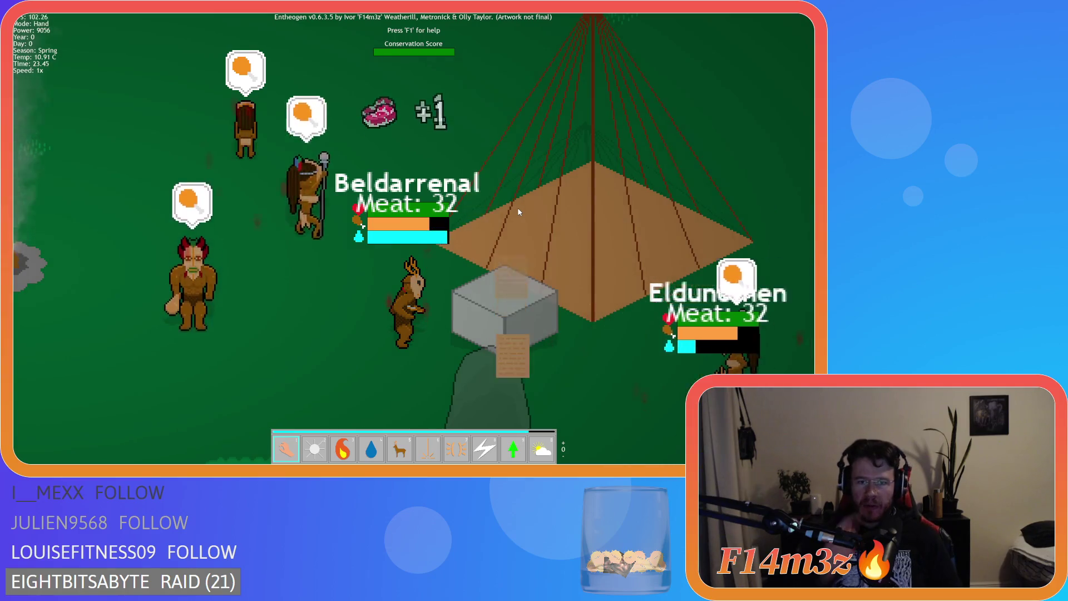
{"action": "key", "text": "d"}
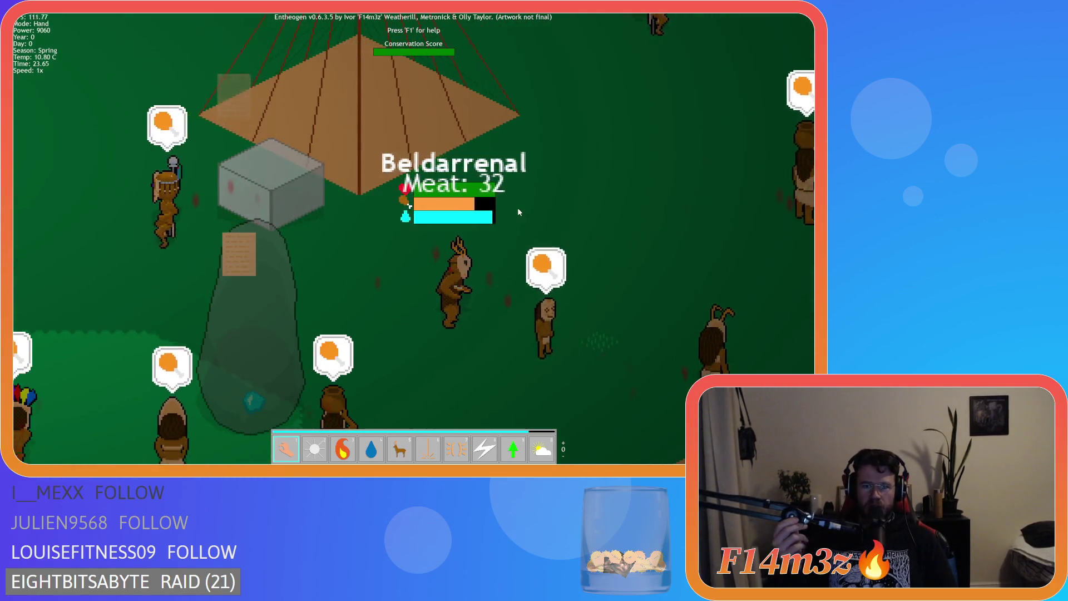
{"action": "scroll", "coordinate": [518, 211], "scroll_direction": "down", "scroll_amount": 5}
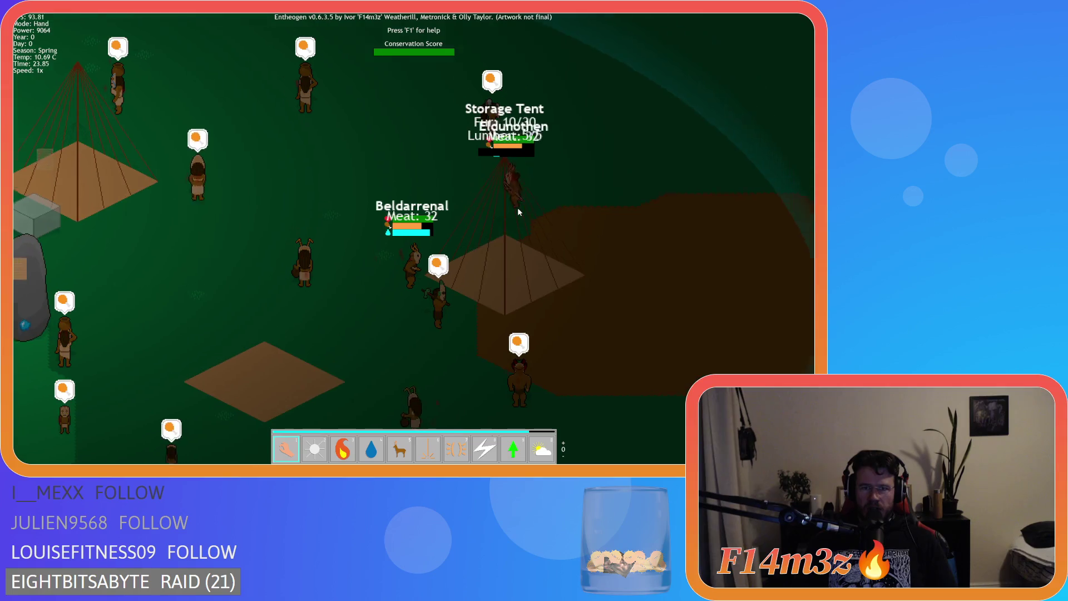
{"action": "scroll", "coordinate": [518, 208], "scroll_direction": "down", "scroll_amount": 5}
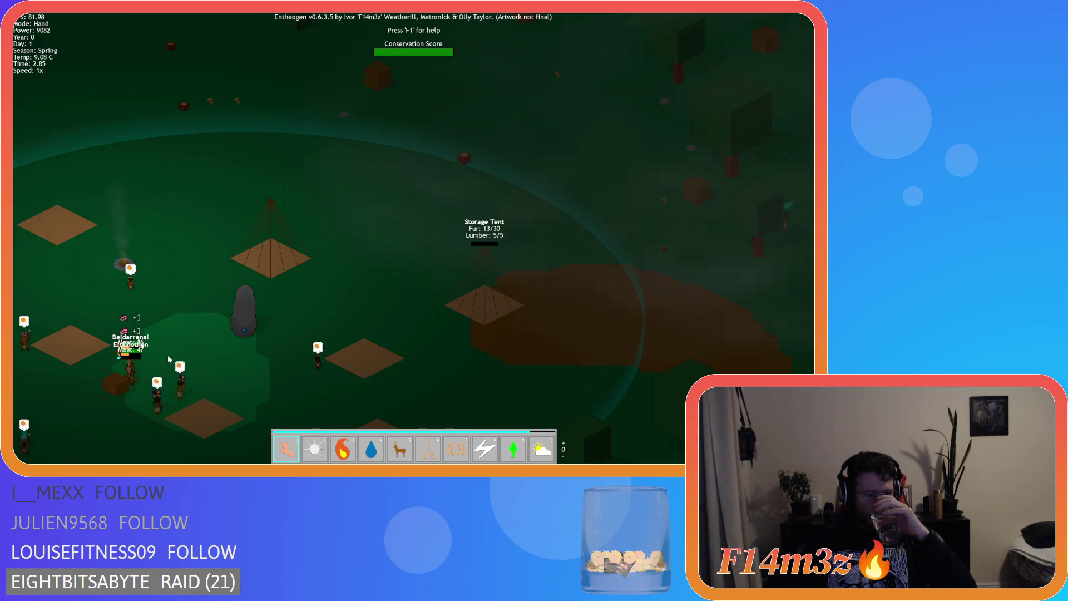
Zoom in and follow Eldunothen, then Beldarrenal, toward the Storage Tent.
{"action": "scroll", "coordinate": [168, 355], "scroll_direction": "up", "scroll_amount": 5}
{"action": "scroll", "coordinate": [206, 349], "scroll_direction": "down", "scroll_amount": 5}
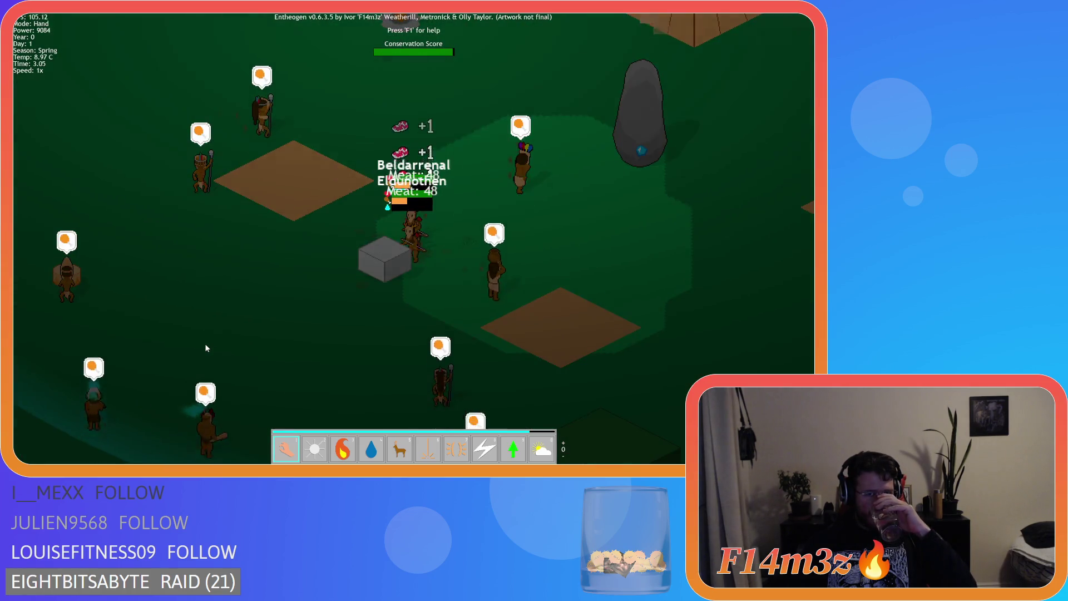
{"action": "scroll", "coordinate": [206, 349], "scroll_direction": "up", "scroll_amount": 3}
{"action": "scroll", "coordinate": [435, 251], "scroll_direction": "down", "scroll_amount": 5}
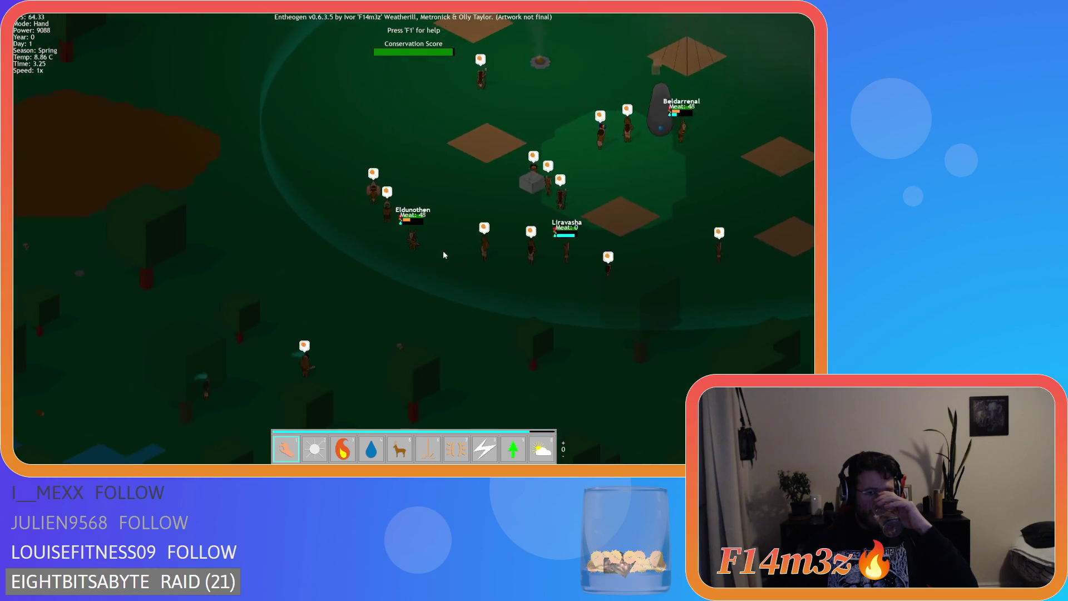
{"action": "scroll", "coordinate": [556, 222], "scroll_direction": "up", "scroll_amount": 2}
{"action": "scroll", "coordinate": [599, 221], "scroll_direction": "up", "scroll_amount": 3}
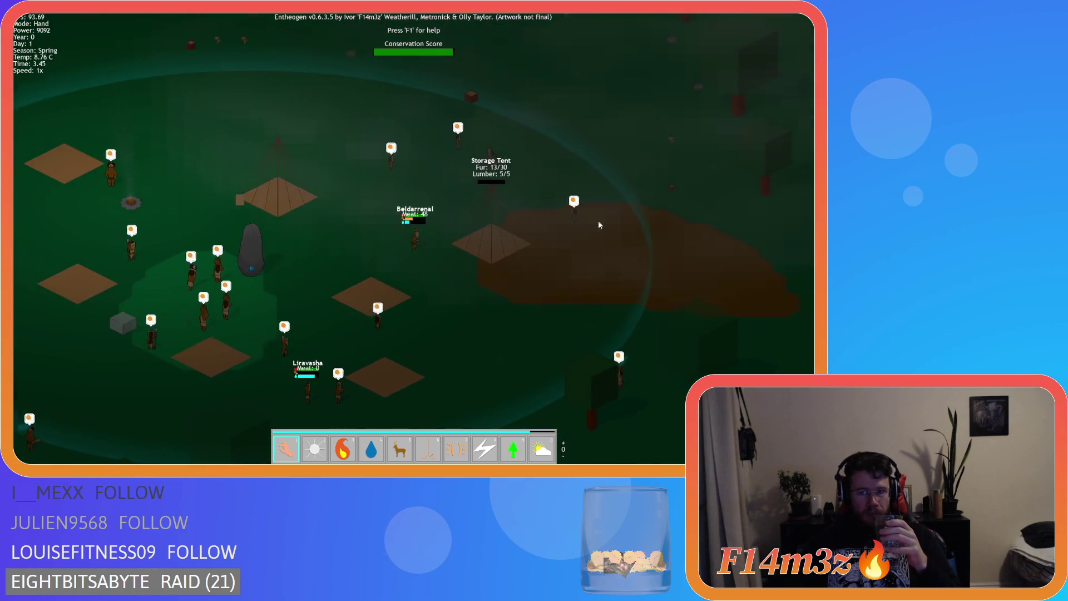
{"action": "scroll", "coordinate": [580, 234], "scroll_direction": "down", "scroll_amount": 5}
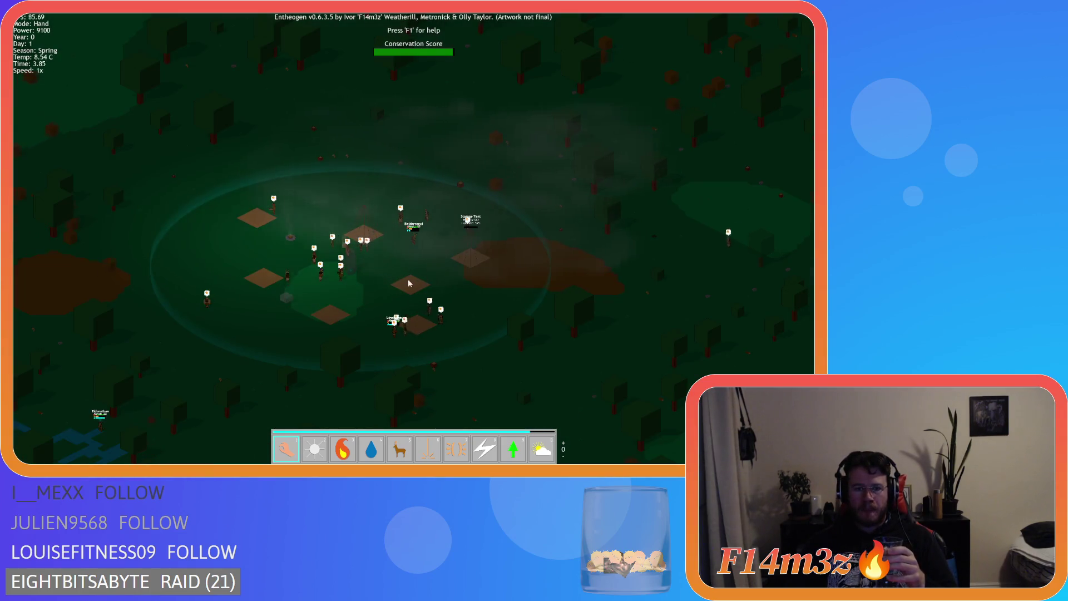
{"action": "left_click", "coordinate": [106, 423]}
{"action": "scroll", "coordinate": [408, 276], "scroll_direction": "up", "scroll_amount": 2}
{"action": "scroll", "coordinate": [409, 275], "scroll_direction": "down", "scroll_amount": 3}
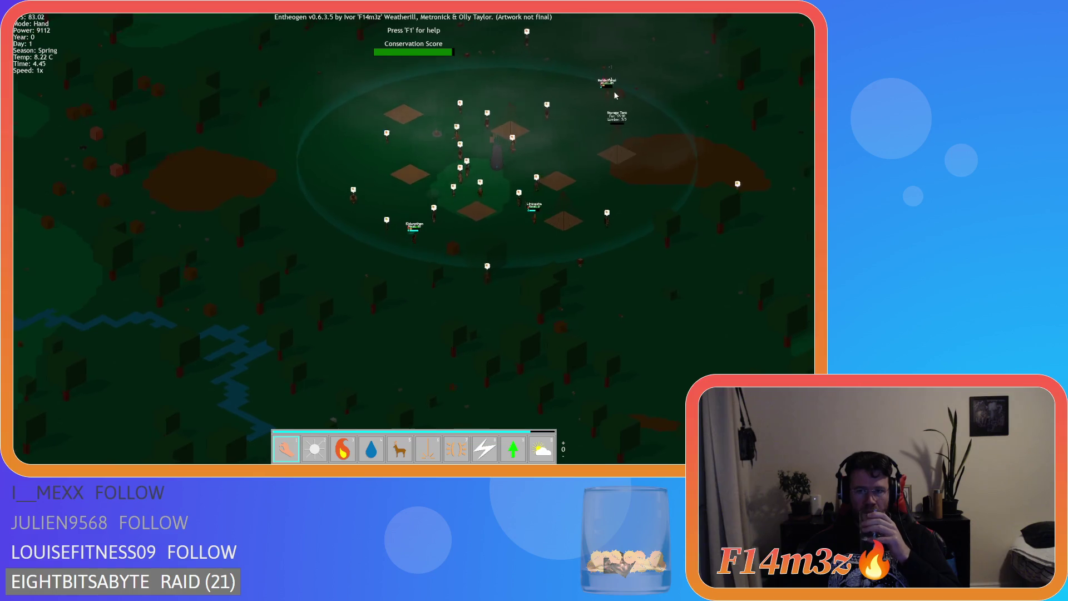
{"action": "left_click", "coordinate": [613, 91]}
Follow Eldunothen home and watch the Storage Tent fur climb to 19/30.
{"action": "scroll", "coordinate": [395, 252], "scroll_direction": "up", "scroll_amount": 2}
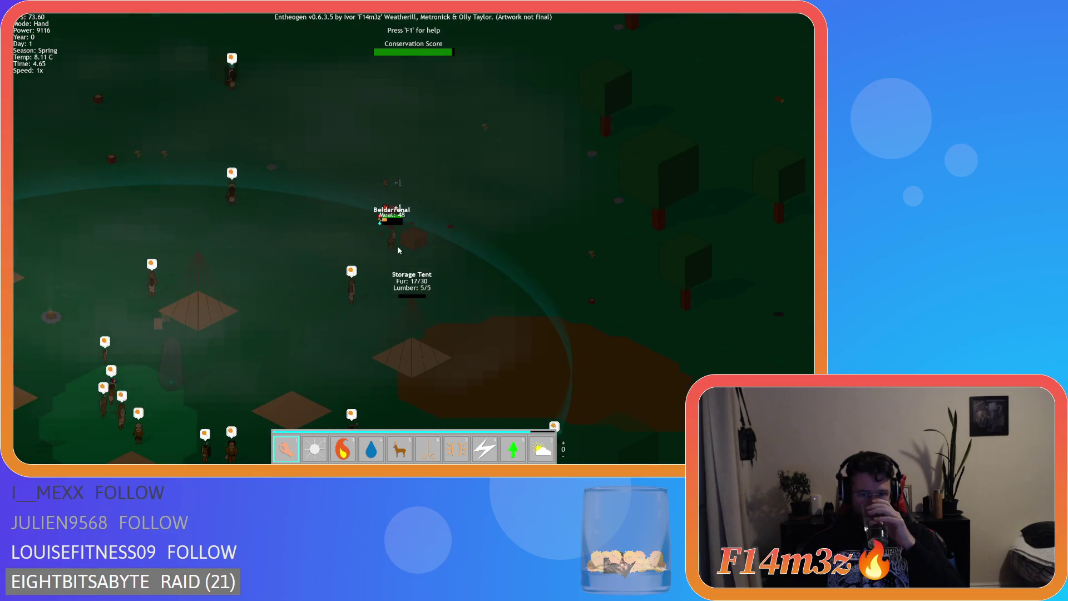
{"action": "scroll", "coordinate": [388, 243], "scroll_direction": "up", "scroll_amount": 2}
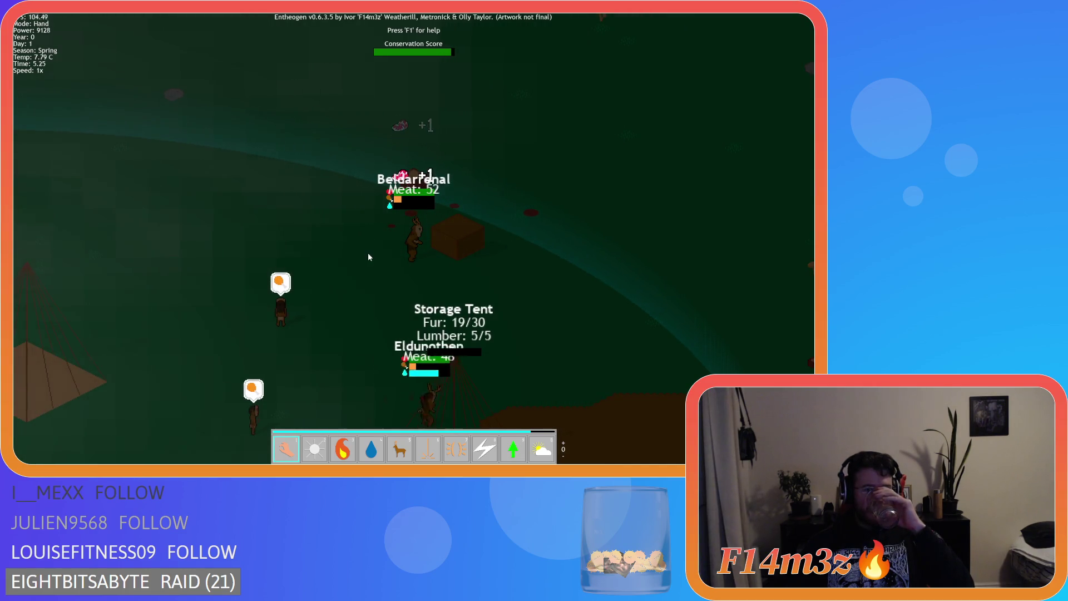
{"action": "left_click", "coordinate": [442, 246]}
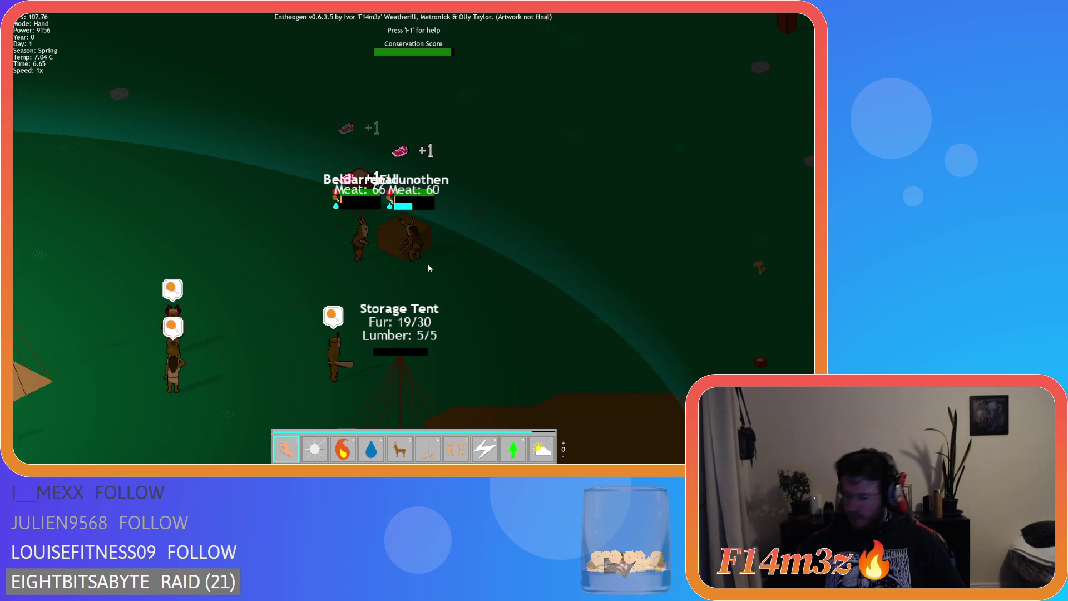
{"action": "key", "text": "d"}
{"action": "key", "text": "a"}
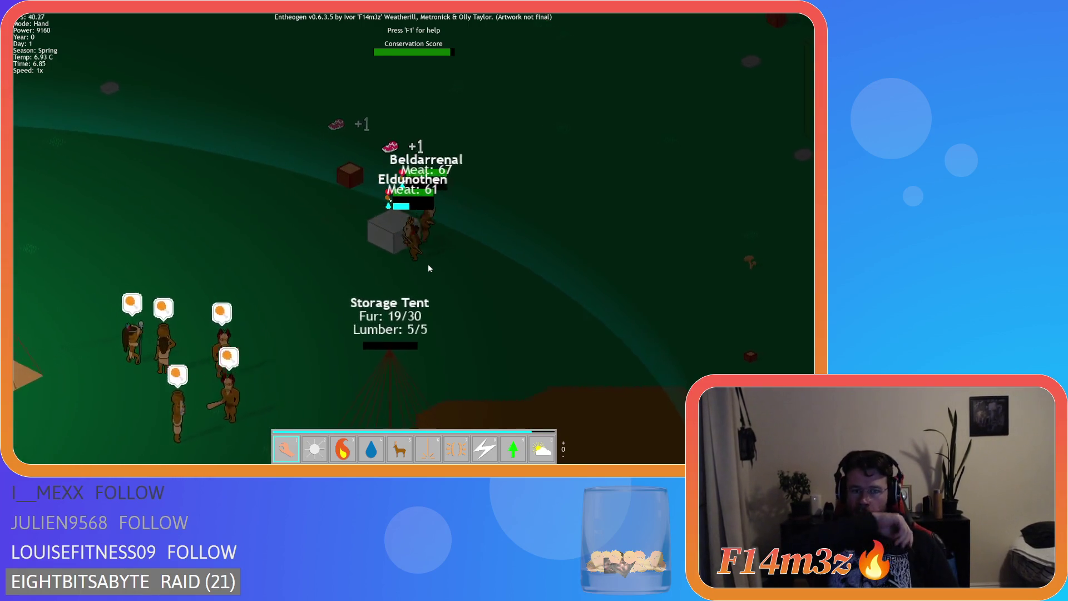
{"action": "key", "text": "a"}
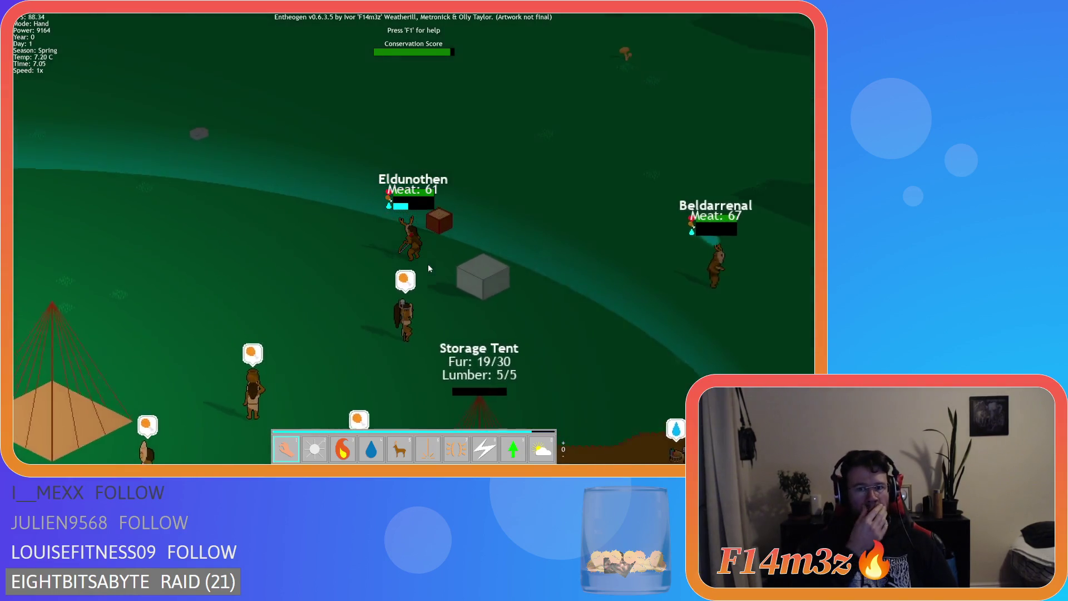
{"action": "scroll", "coordinate": [428, 263], "scroll_direction": "down", "scroll_amount": 5}
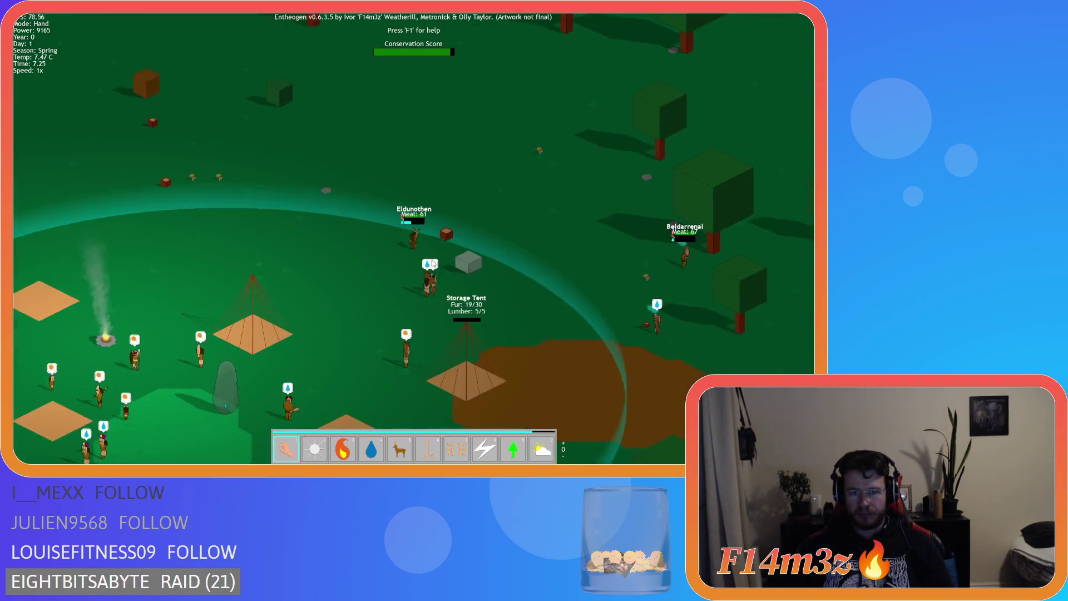
Watch the hunters until the Storage Tent fills to 30/30 fur with 5/5 lumber.
{"action": "key", "text": "d"}
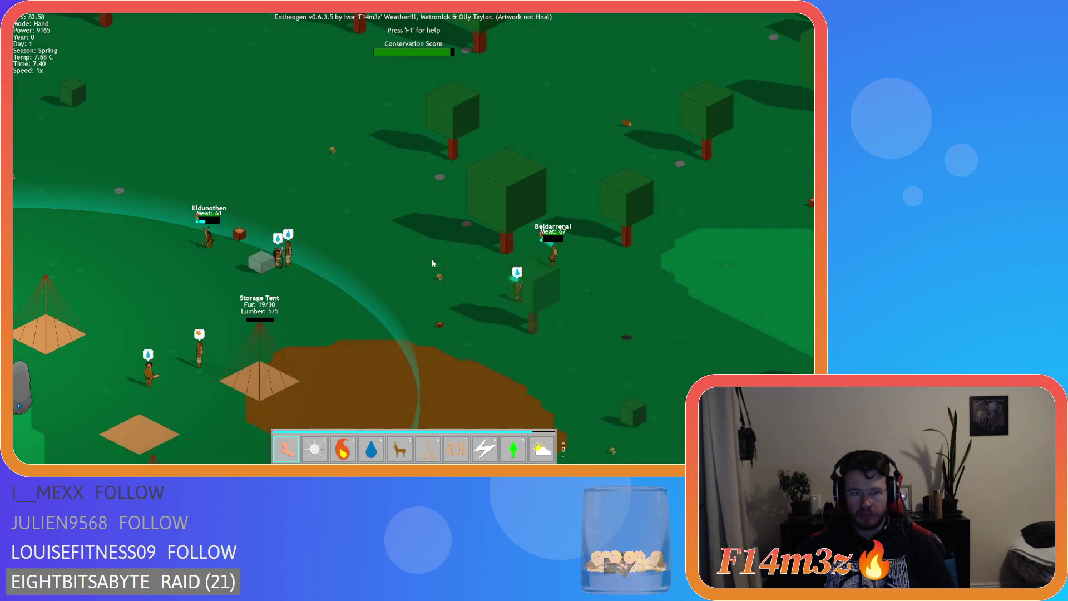
{"action": "key", "text": "a"}
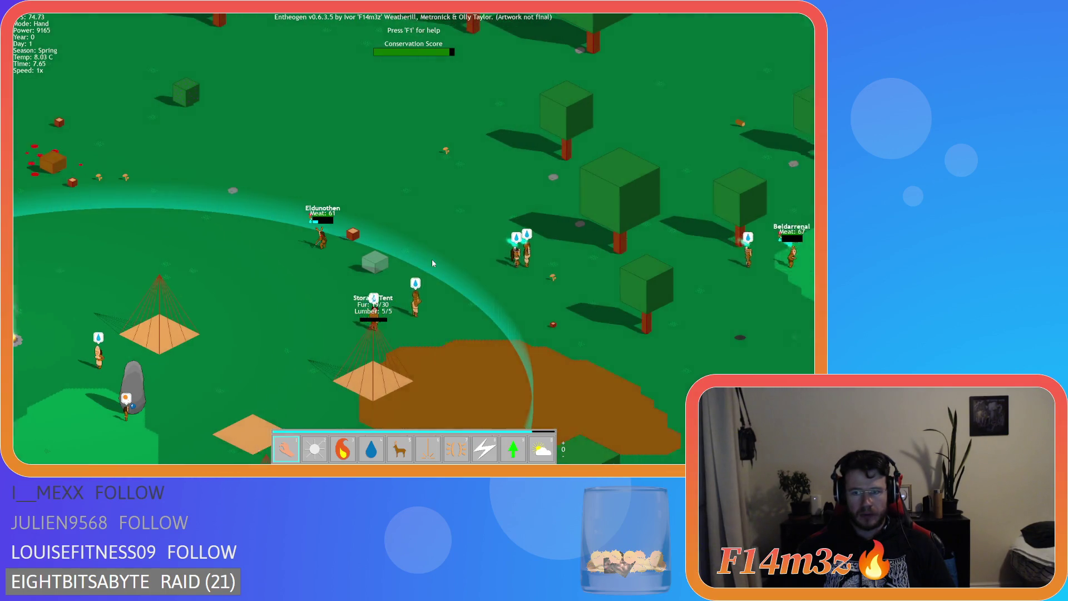
{"action": "key", "text": "d"}
{"action": "key", "text": "a"}
{"action": "key", "text": "a"}
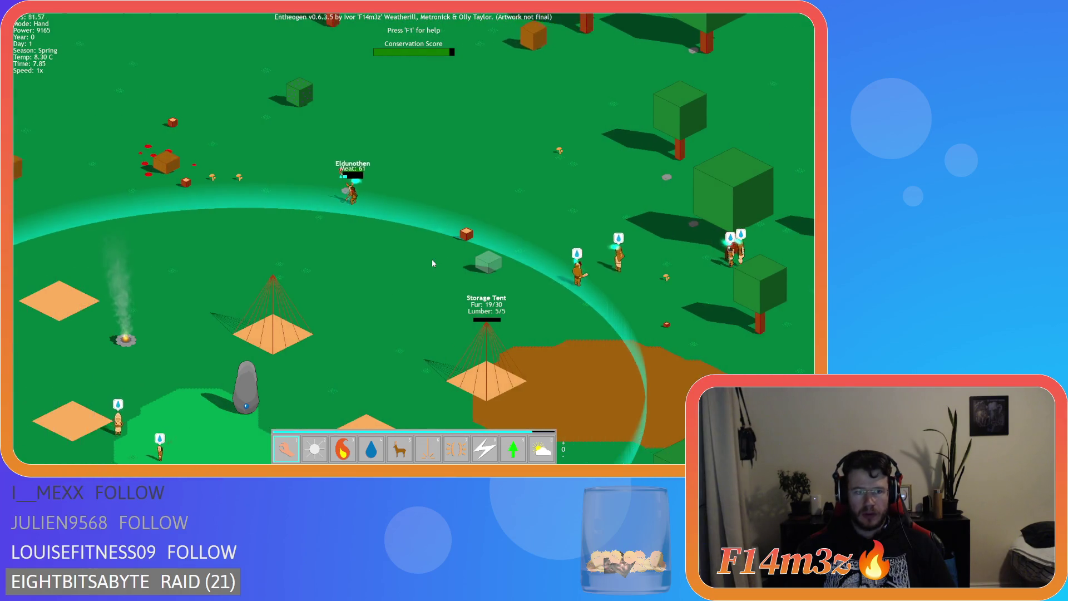
{"action": "key", "text": "d"}
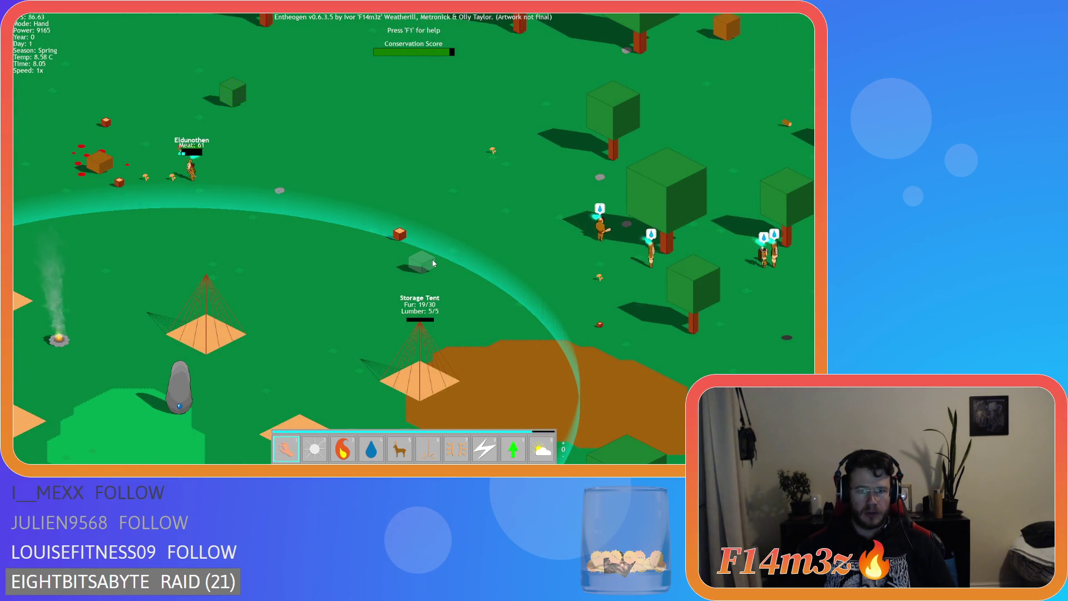
{"action": "key", "text": "a"}
{"action": "key", "text": "w"}
{"action": "key", "text": "a"}
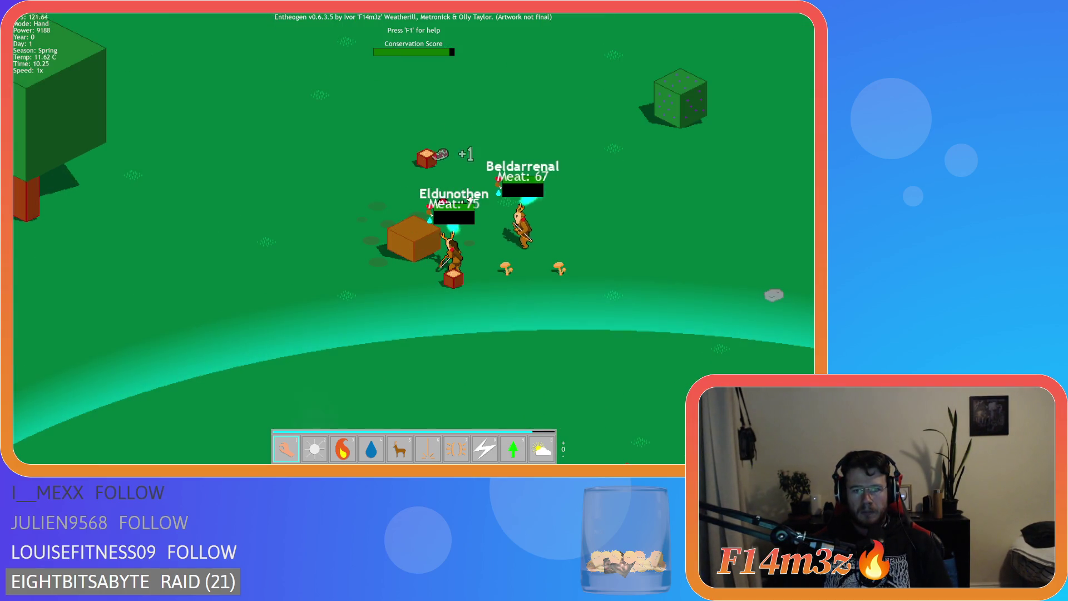
{"action": "scroll", "coordinate": [414, 238], "scroll_direction": "up", "scroll_amount": 3}
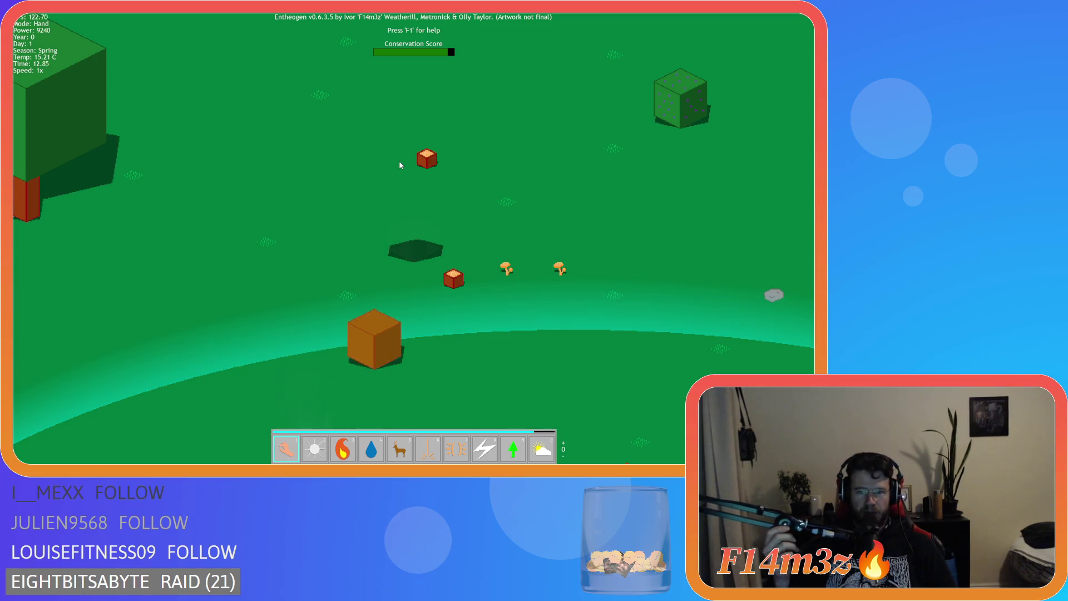
{"action": "left_click_drag", "start_coordinate": [499, 295], "coordinate": [290, 250]}
{"action": "scroll", "coordinate": [289, 249], "scroll_direction": "down", "scroll_amount": 5}
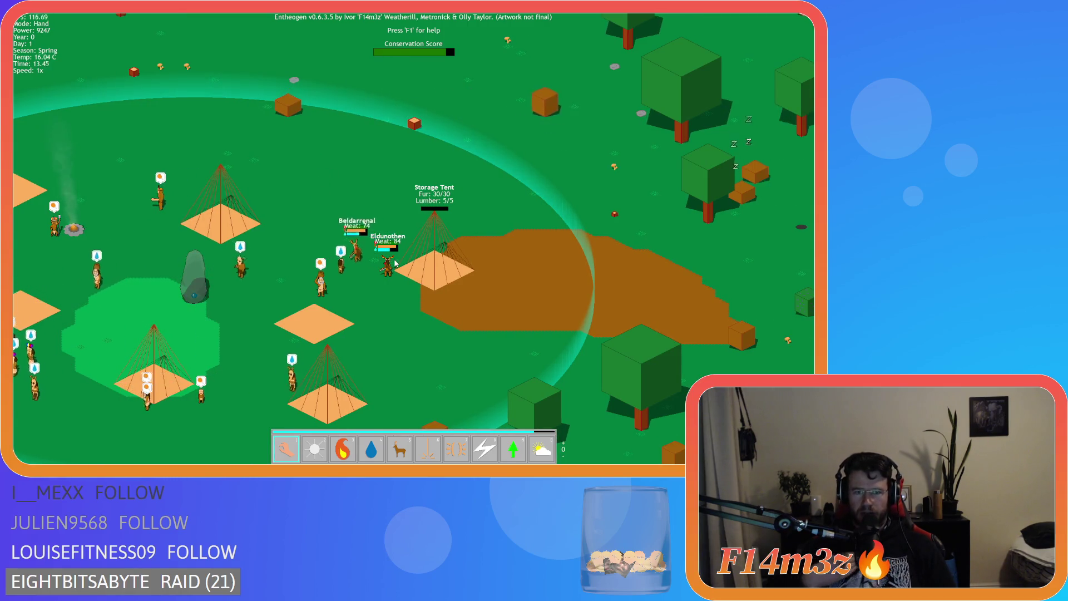
{"action": "key", "text": "a"}
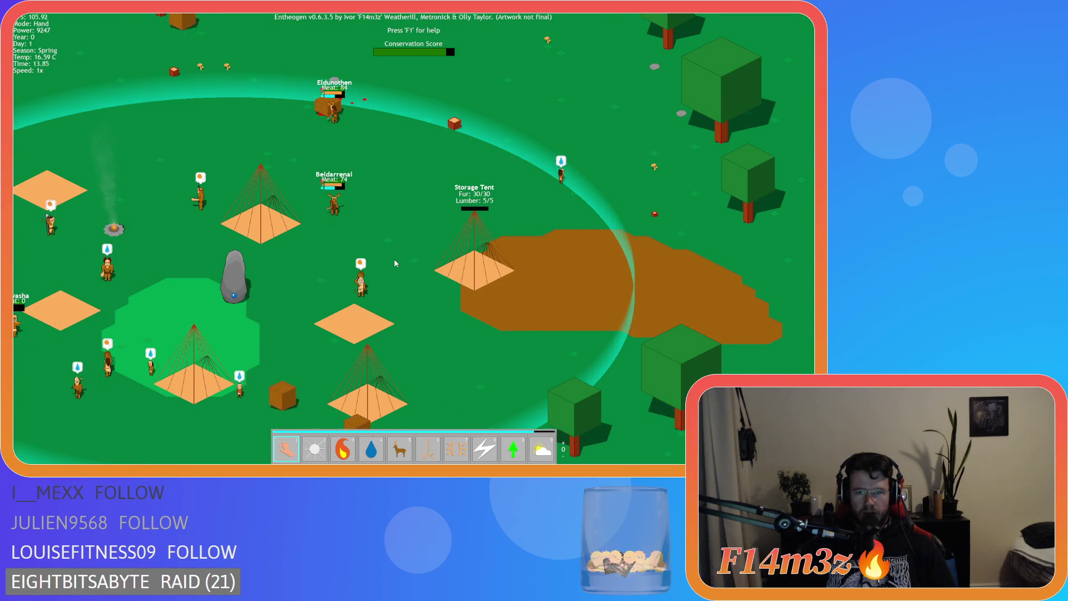
{"action": "key", "text": "t"}
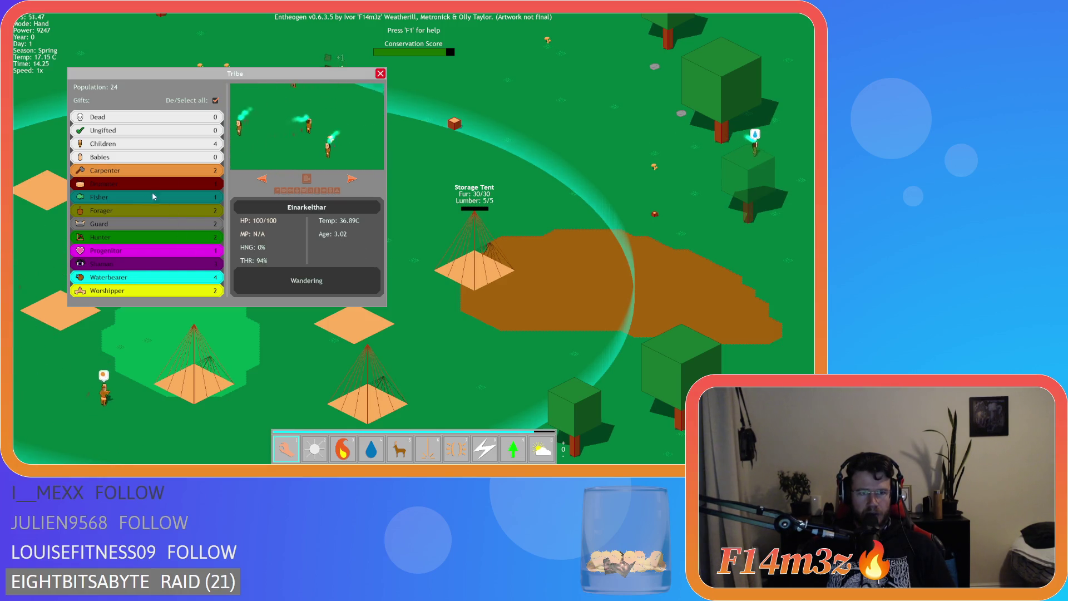
{"action": "left_click", "coordinate": [216, 100]}
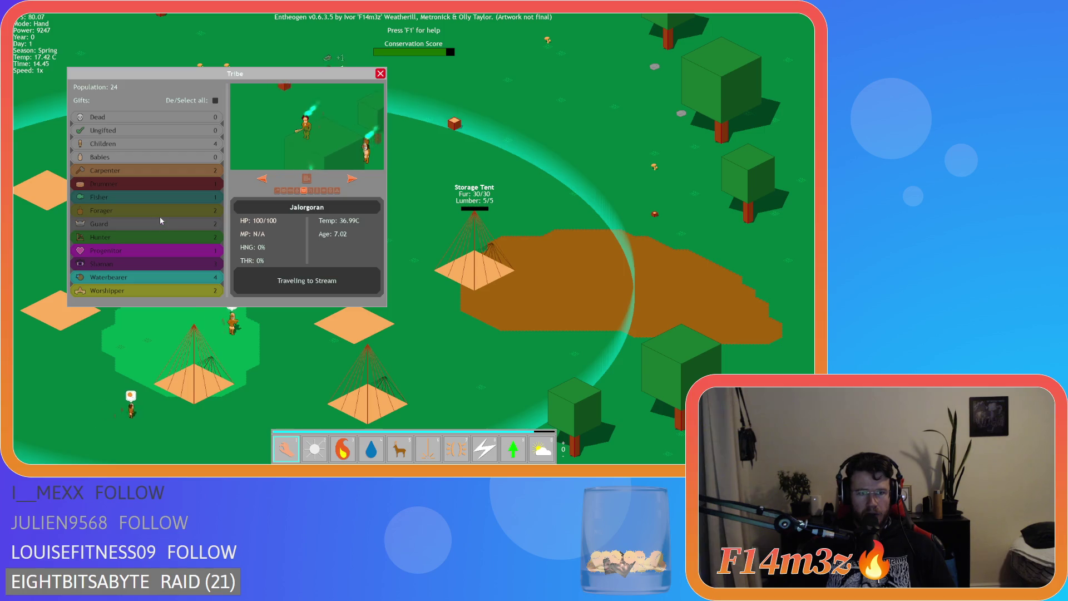
{"action": "left_click", "coordinate": [160, 217]}
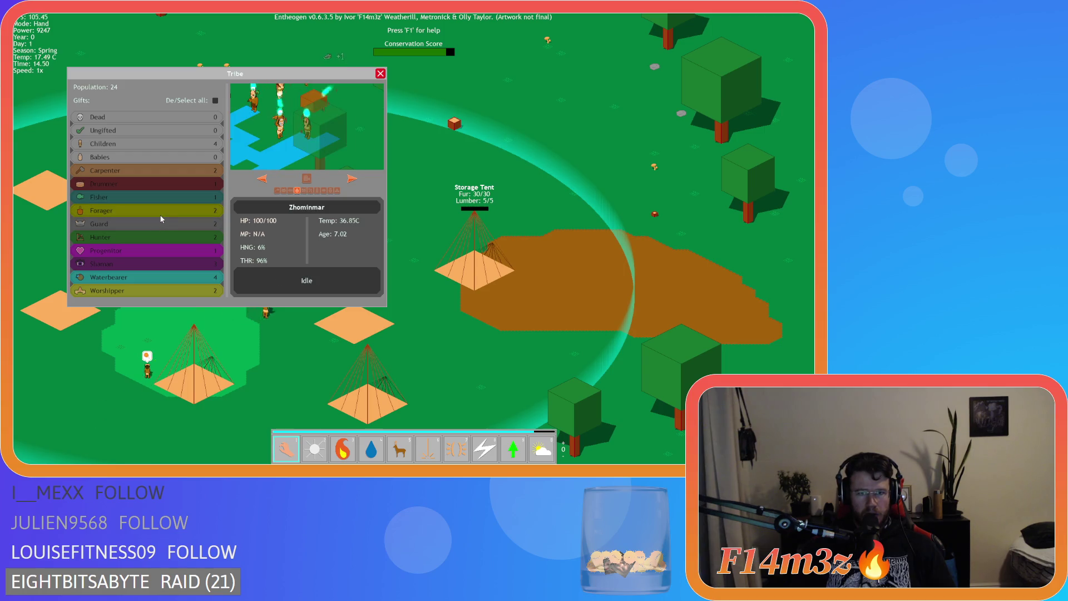
{"action": "left_click", "coordinate": [349, 181]}
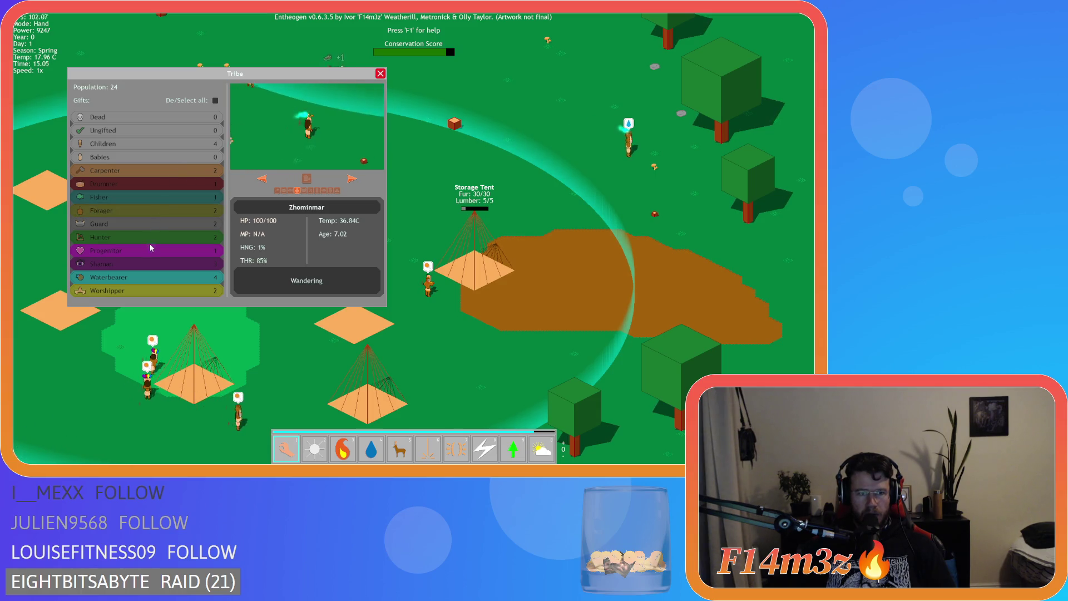
{"action": "left_click", "coordinate": [184, 261]}
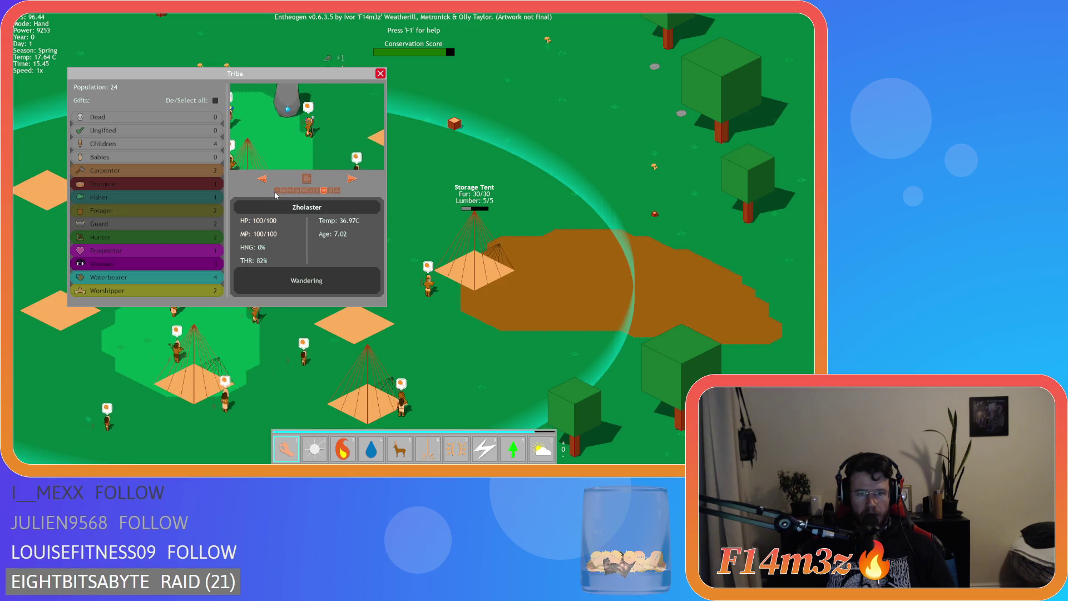
{"action": "left_click", "coordinate": [380, 75]}
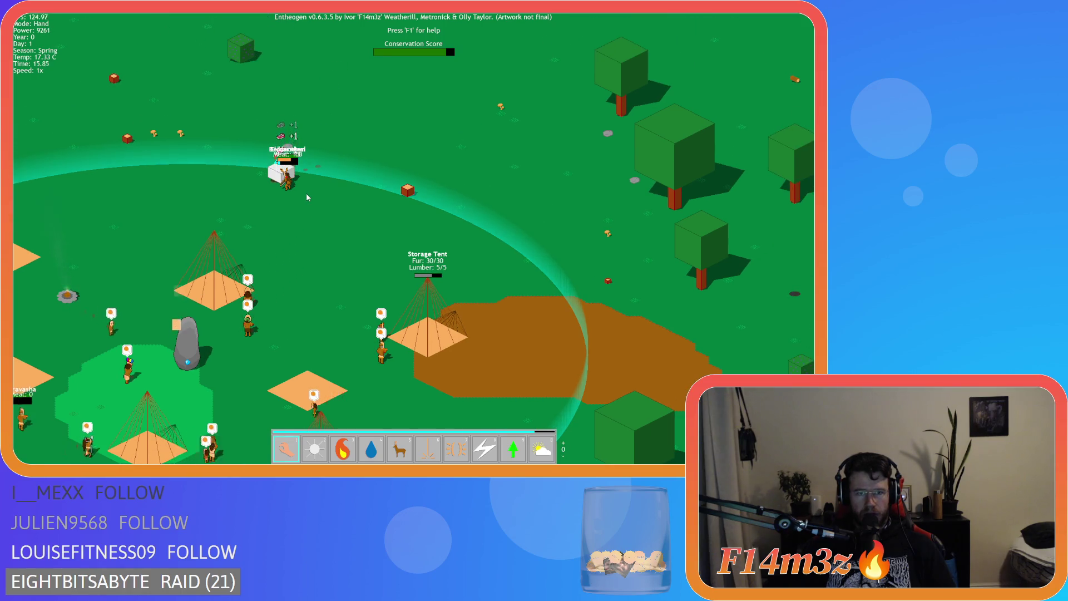
Load the quicksave and pan to the Storage Tent, confirming every resource reads 0.
{"action": "key", "text": "a"}
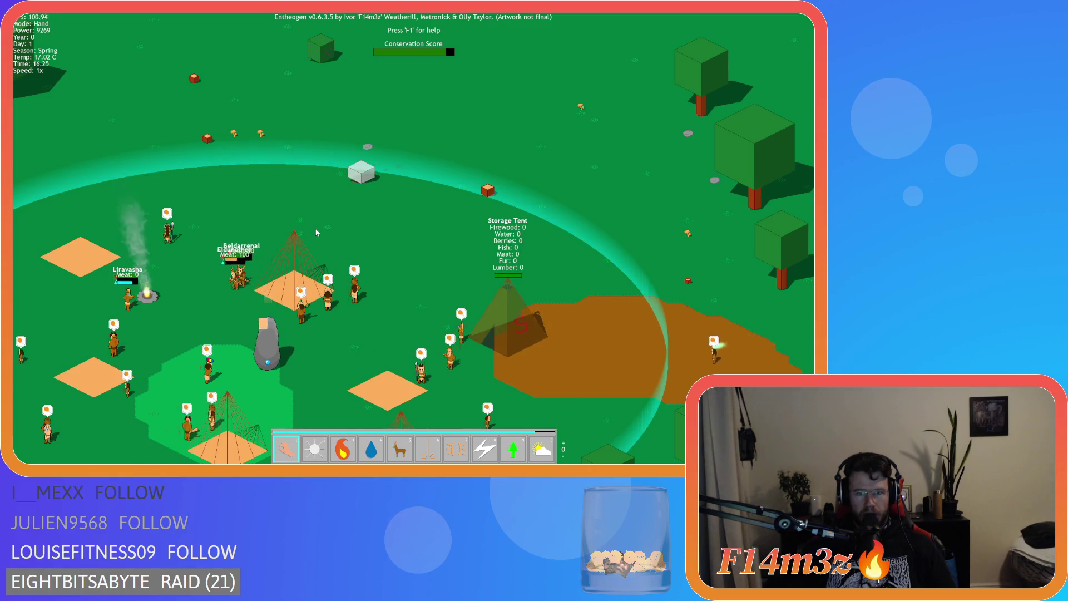
{"action": "key", "text": "a"}
{"action": "key", "text": "s"}
{"action": "key", "text": "d"}
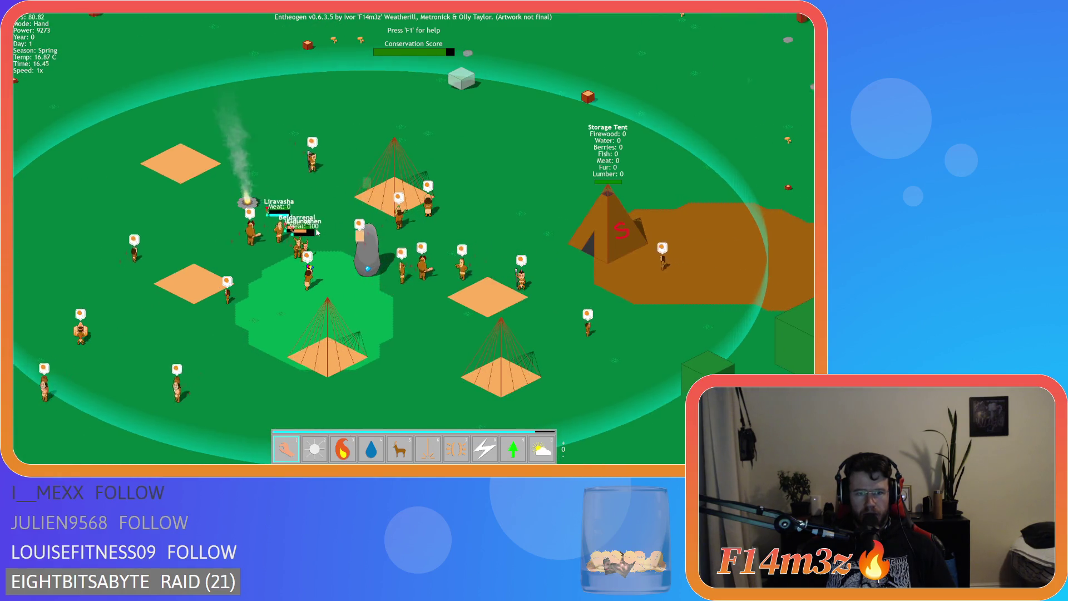
{"action": "key", "text": "d"}
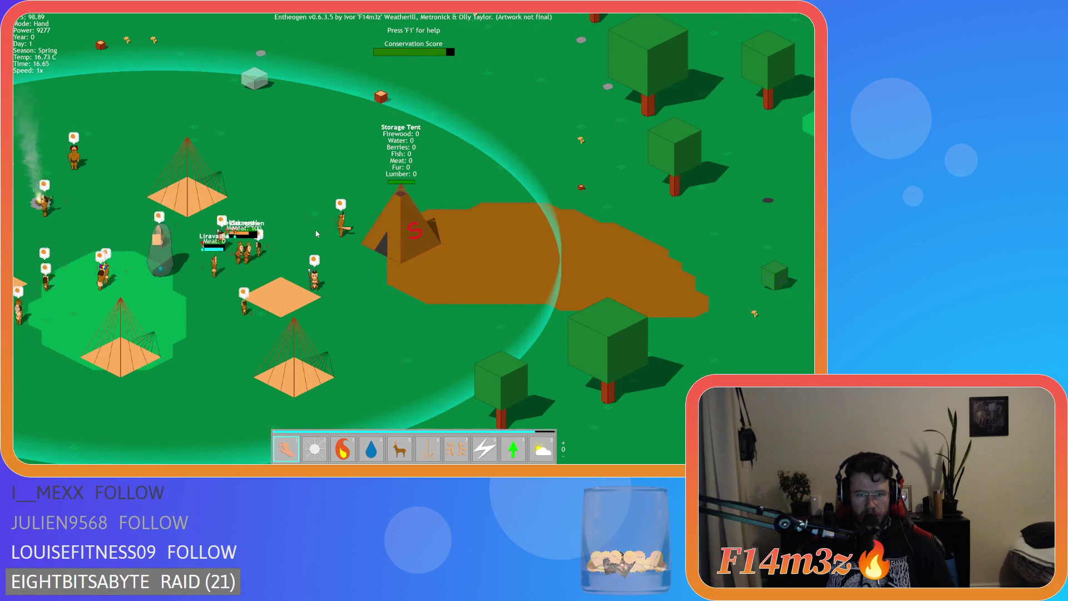